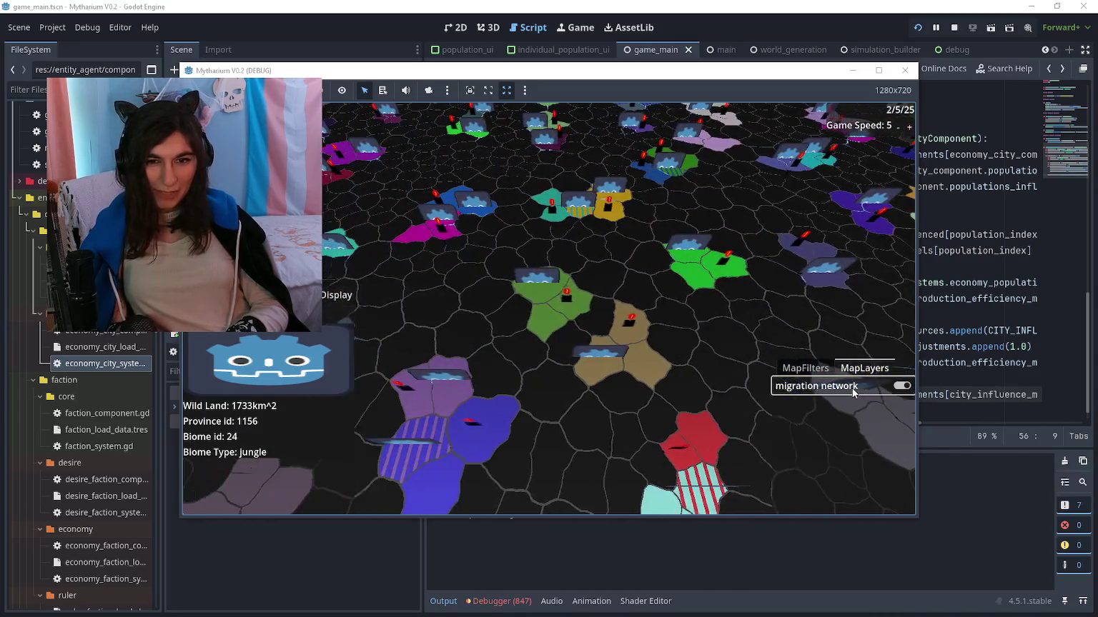
Pan the map view away from the grey edge across to new provinces
key(s)
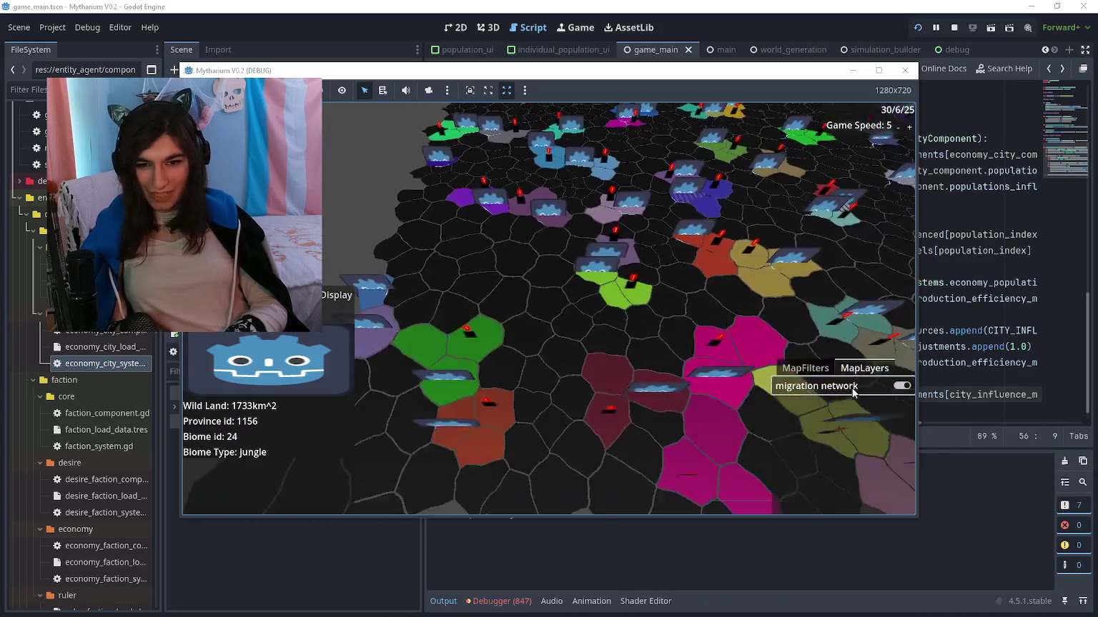
key(d)
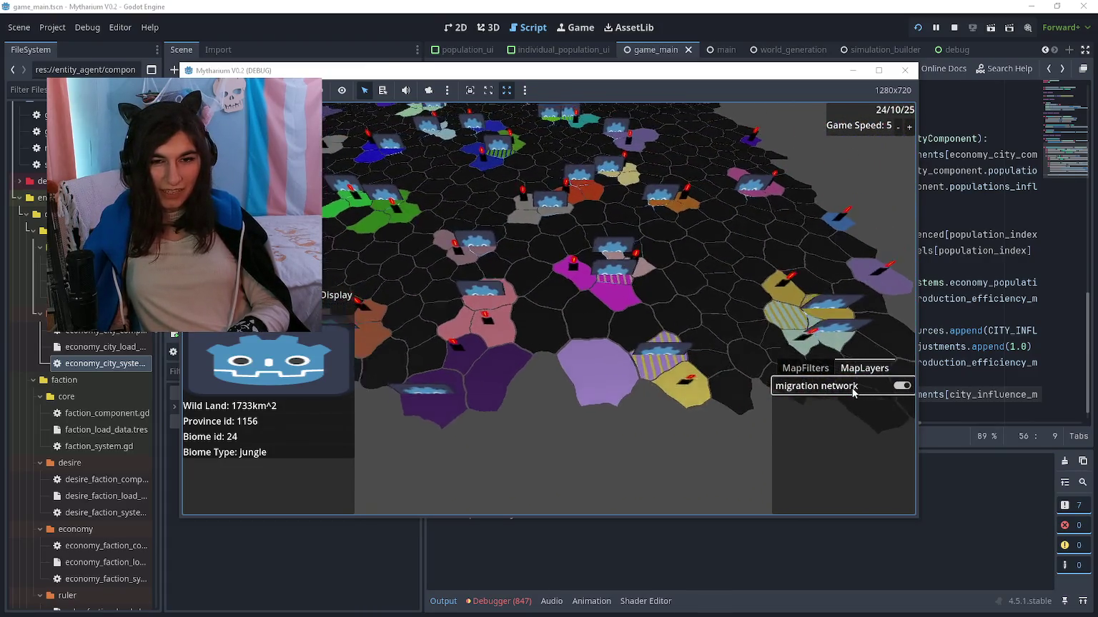
key(w)
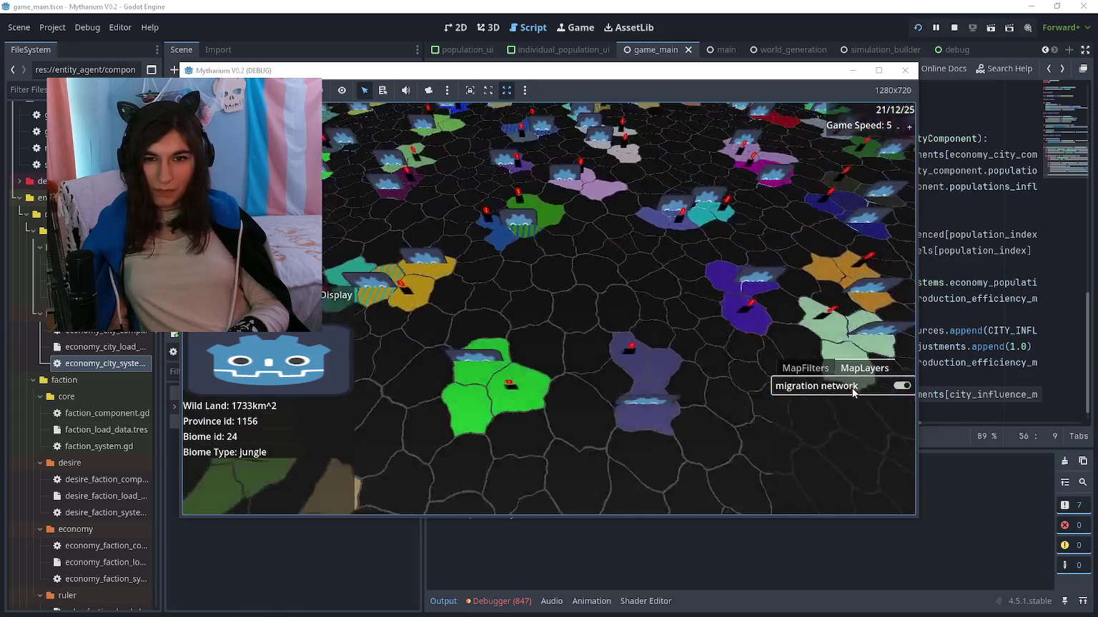
key(w)
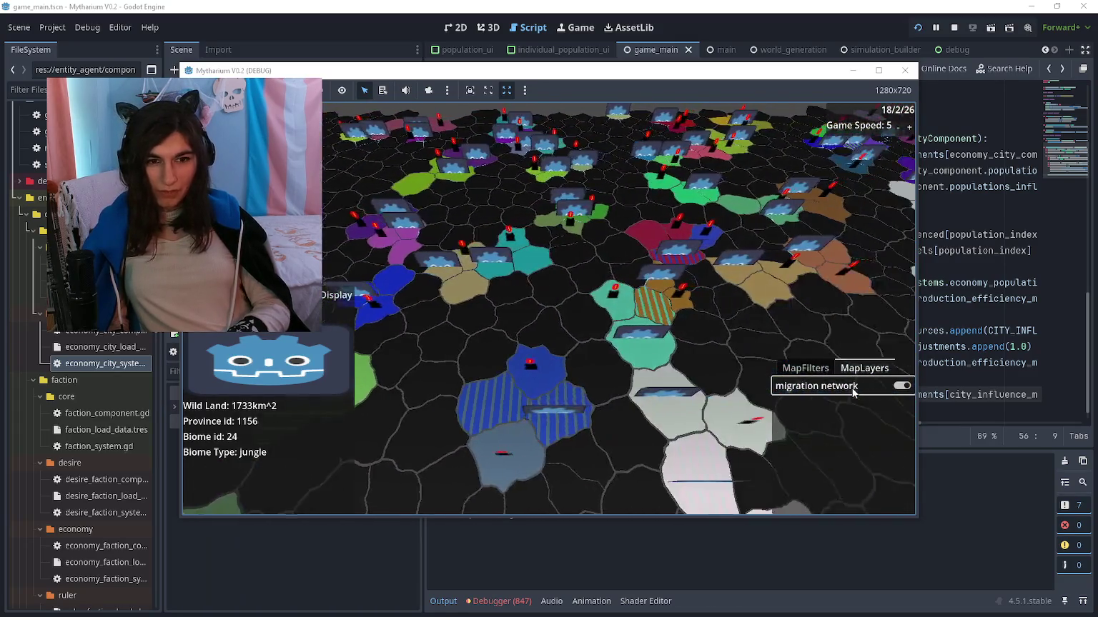
key(d)
key(s)
key(d)
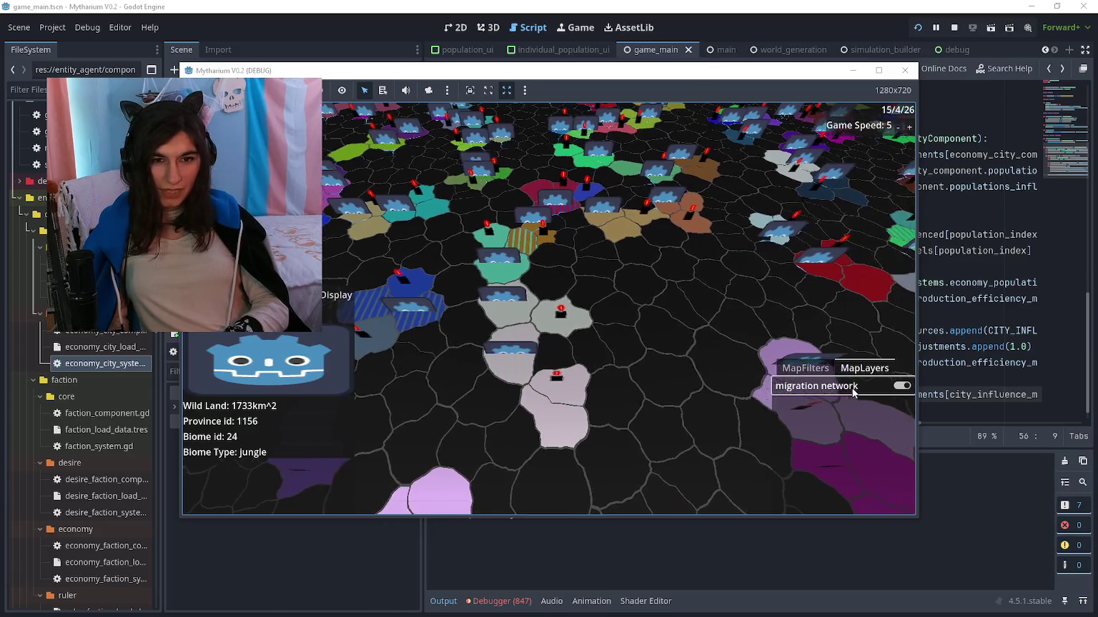
key(w)
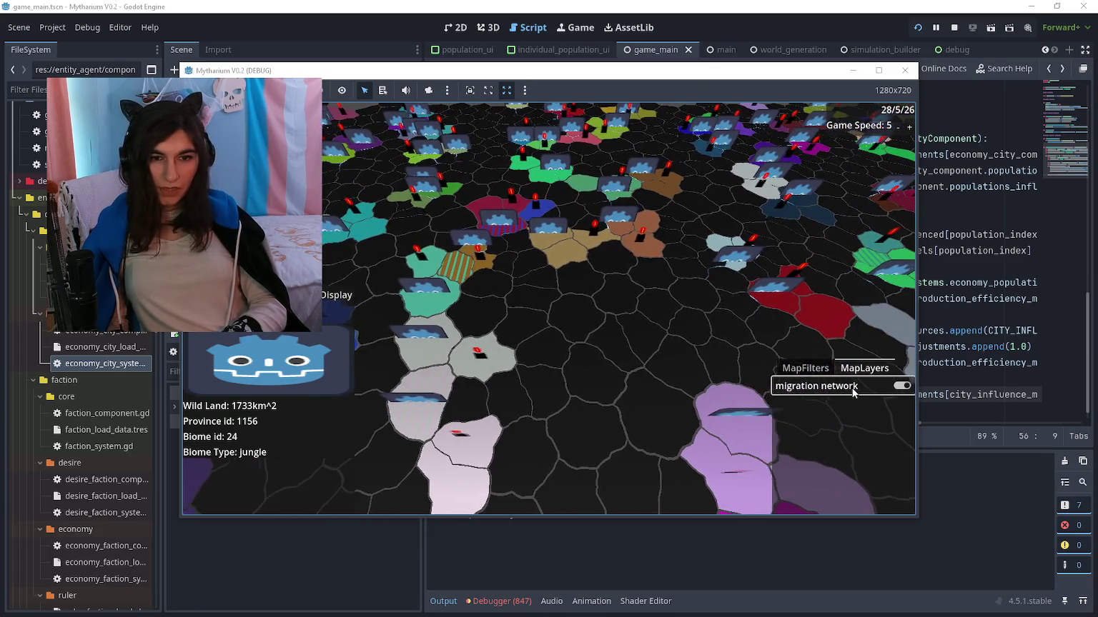
key(d)
key(w)
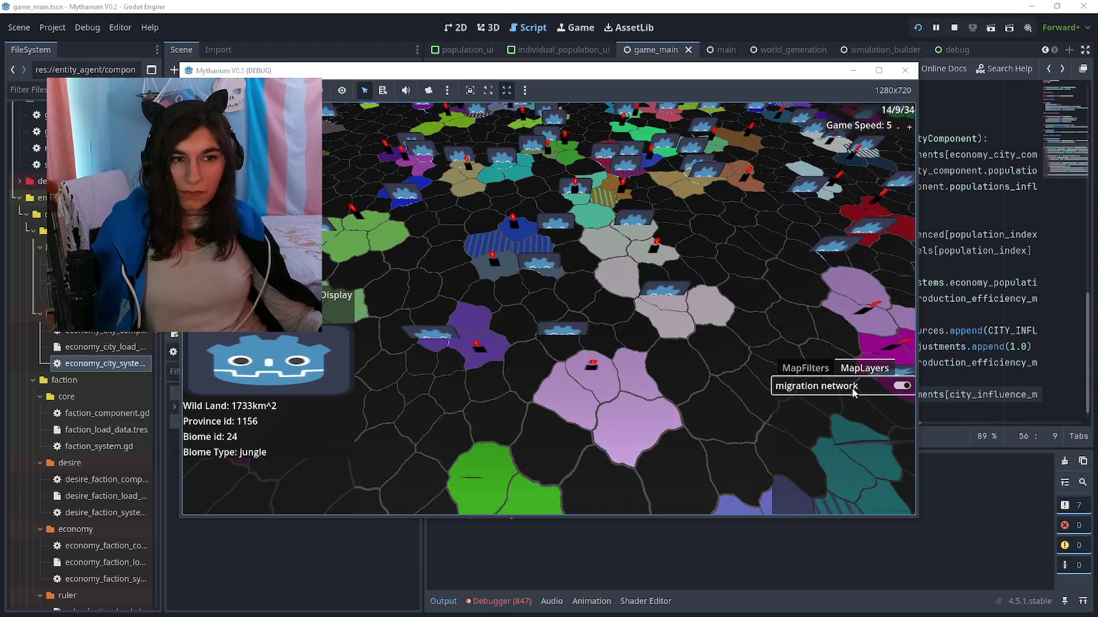
Inspect a desert province and two larger populations, then color the map by city influence
click(526, 248)
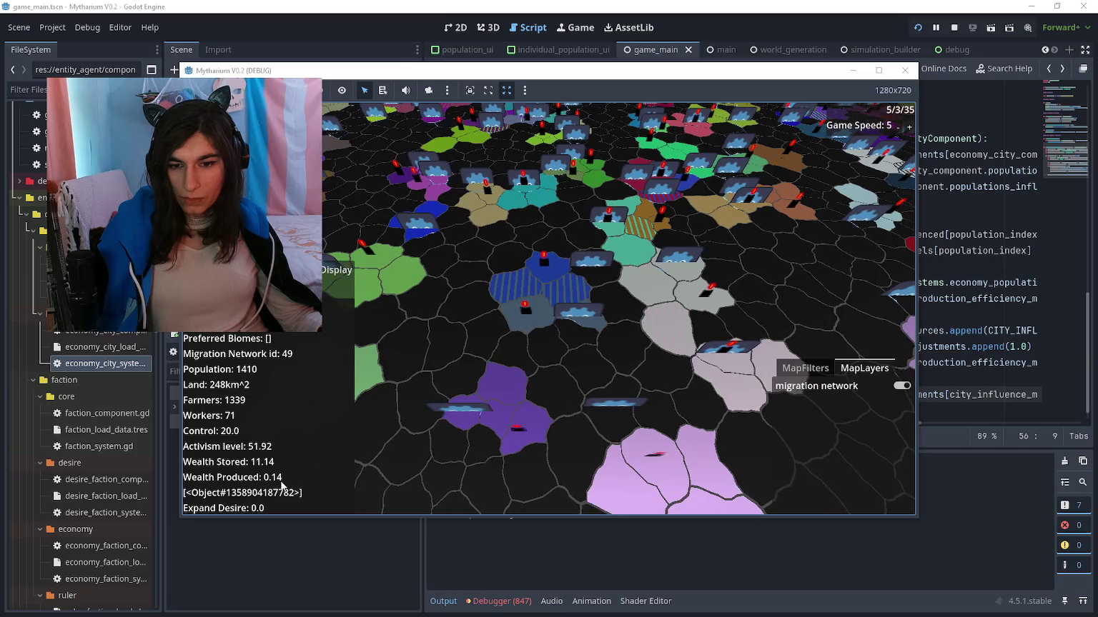
click(557, 276)
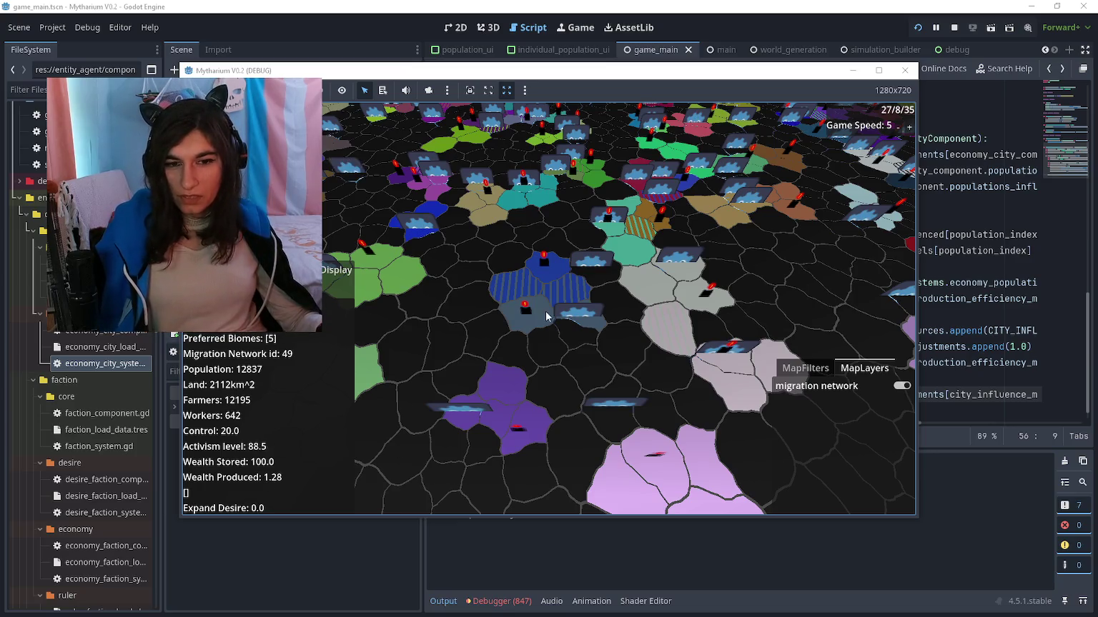
click(522, 287)
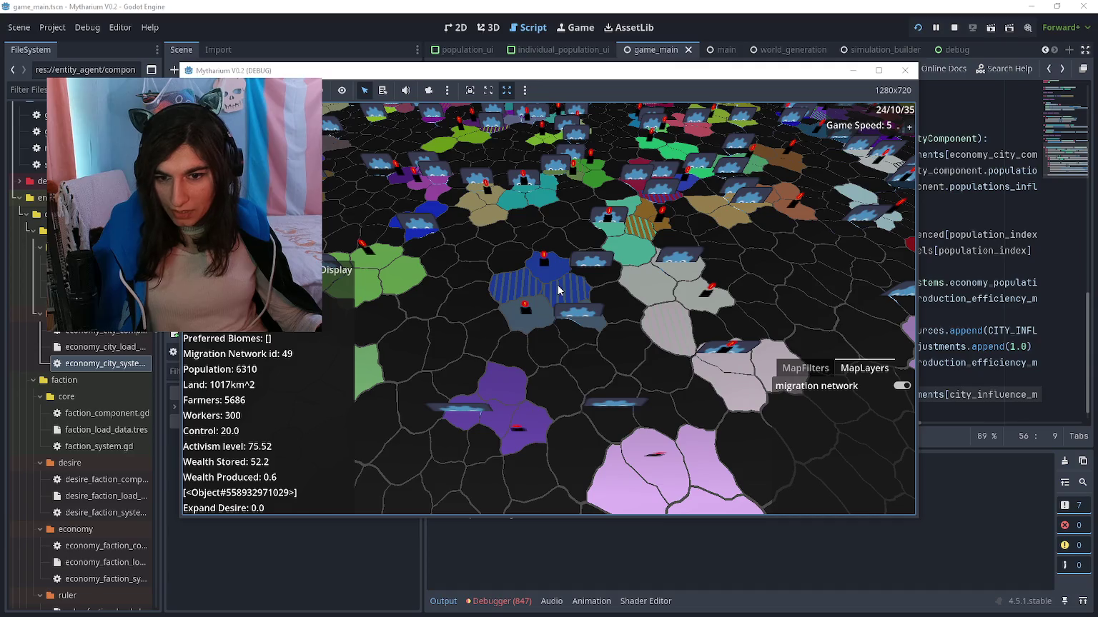
click(831, 366)
click(836, 485)
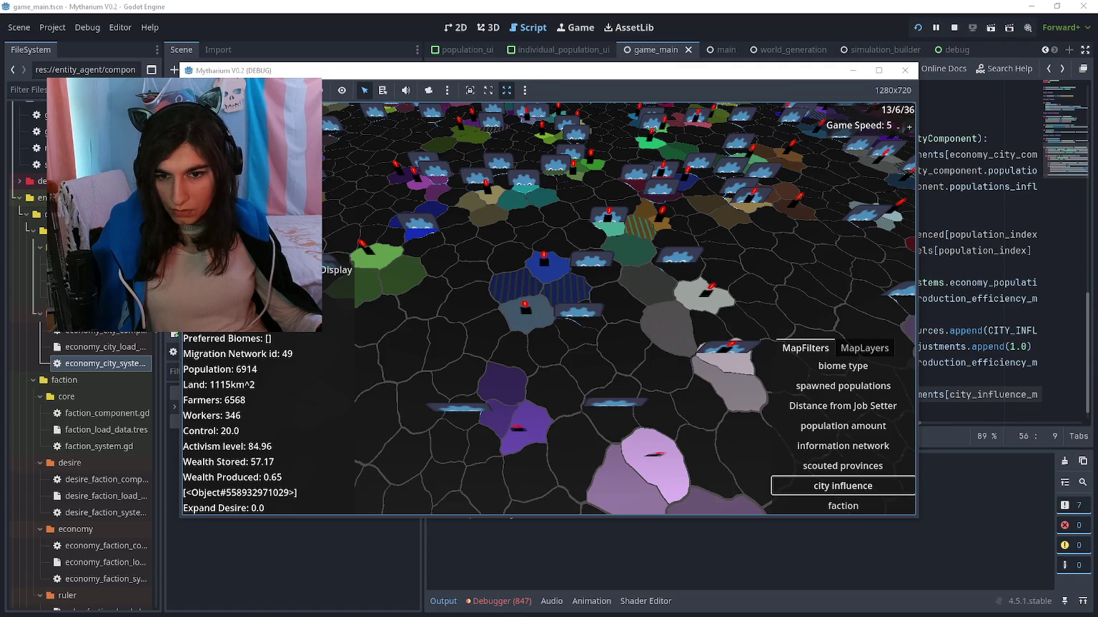
Toggle the map filter between population amount and city influence while inspecting two populations
key(w)
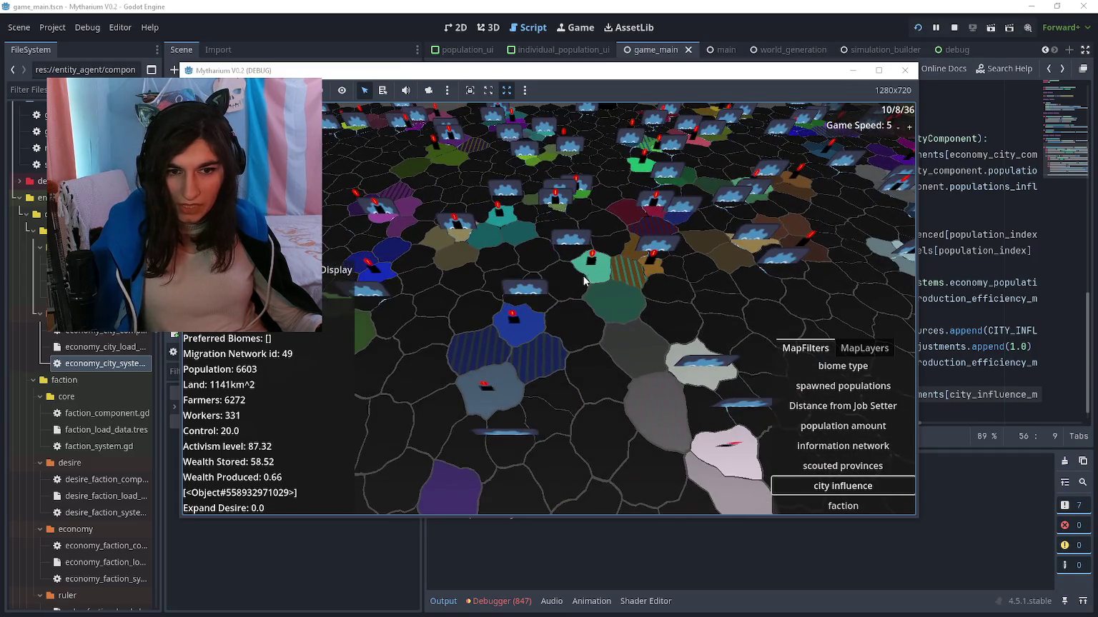
key(a)
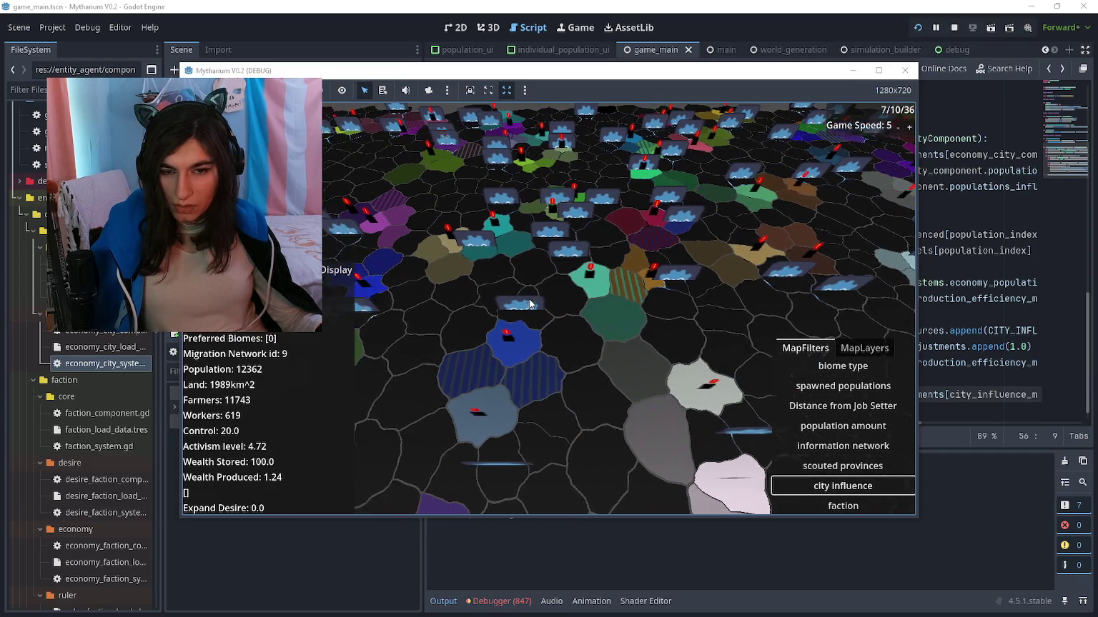
click(842, 426)
key(w)
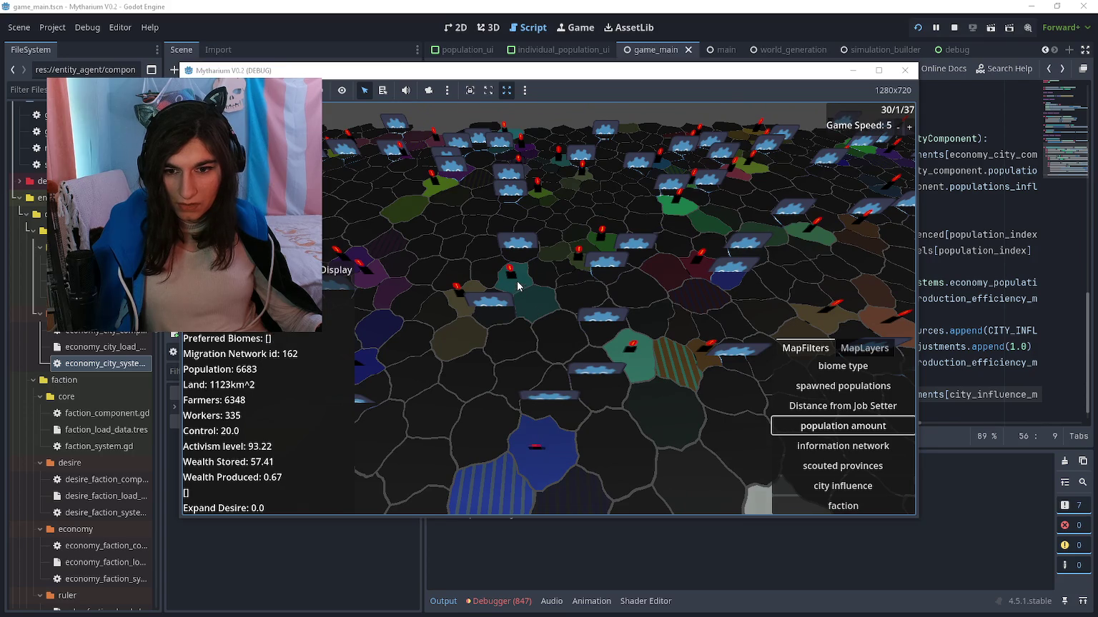
click(508, 270)
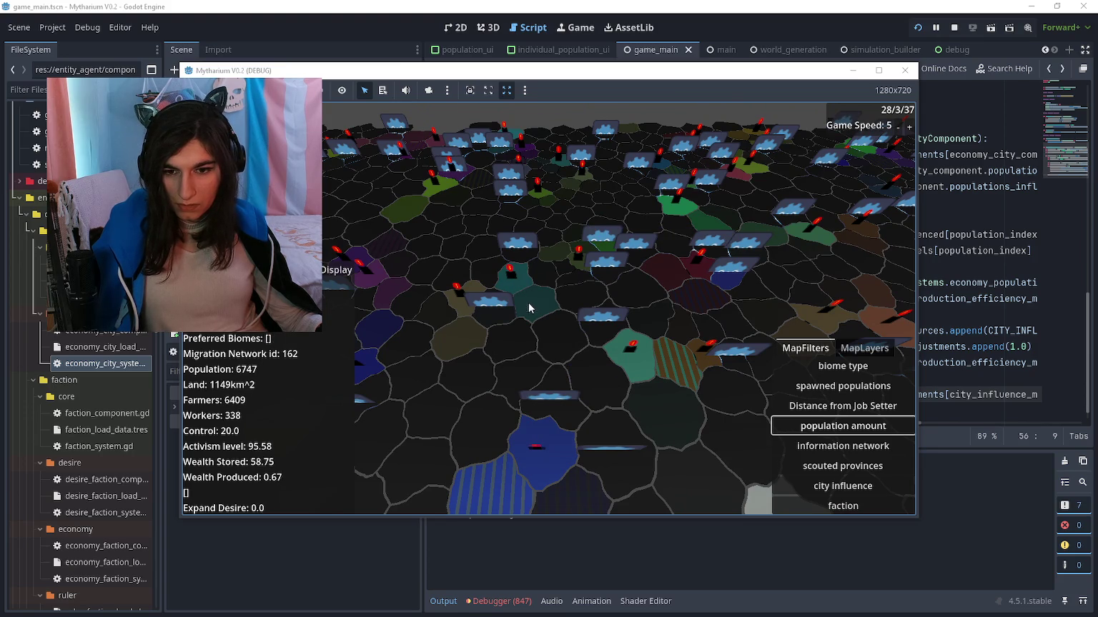
click(844, 486)
click(843, 426)
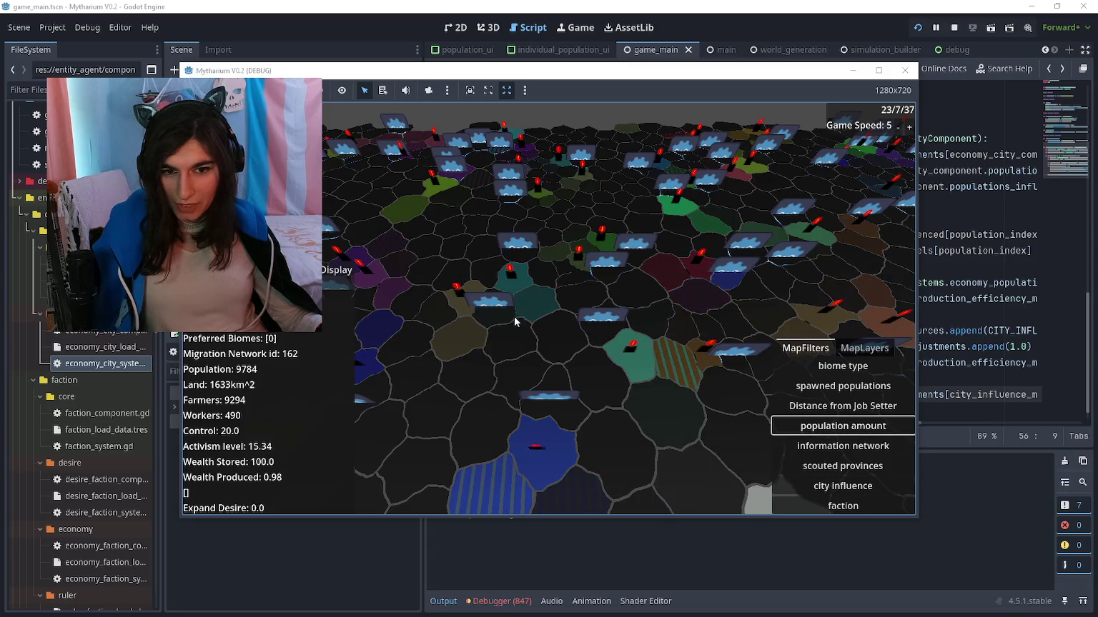
click(513, 289)
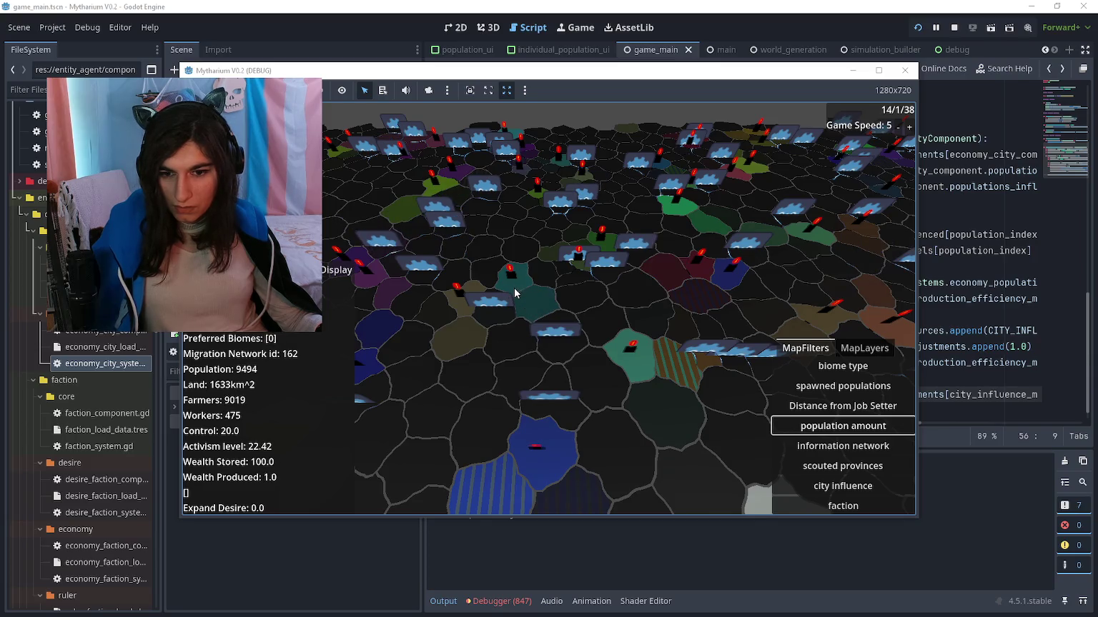
Jump to the script editor with F8 and back, then reapply the city influence filter
key(F8)
key(alt+Tab)
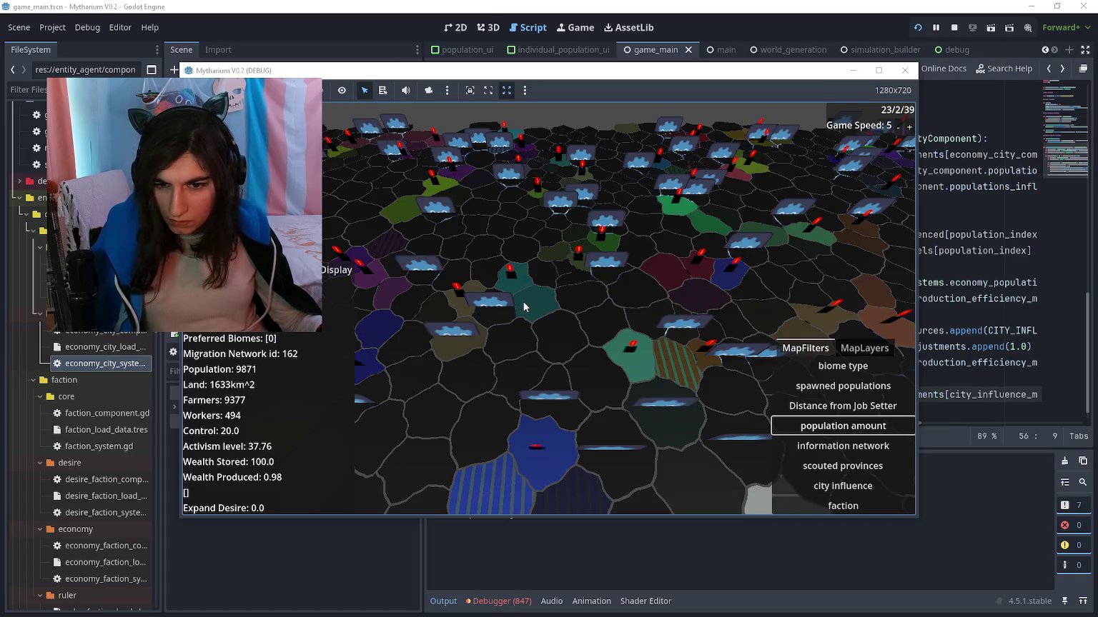
click(866, 487)
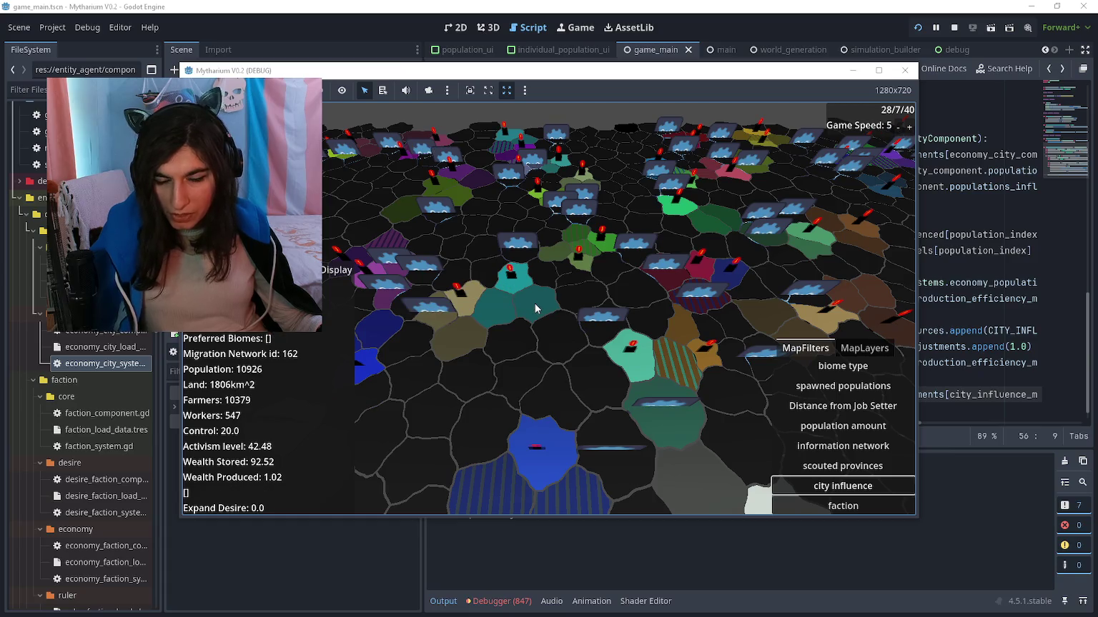
Select a province node in the running game and view it in the editor's remote Inspector
click(634, 5)
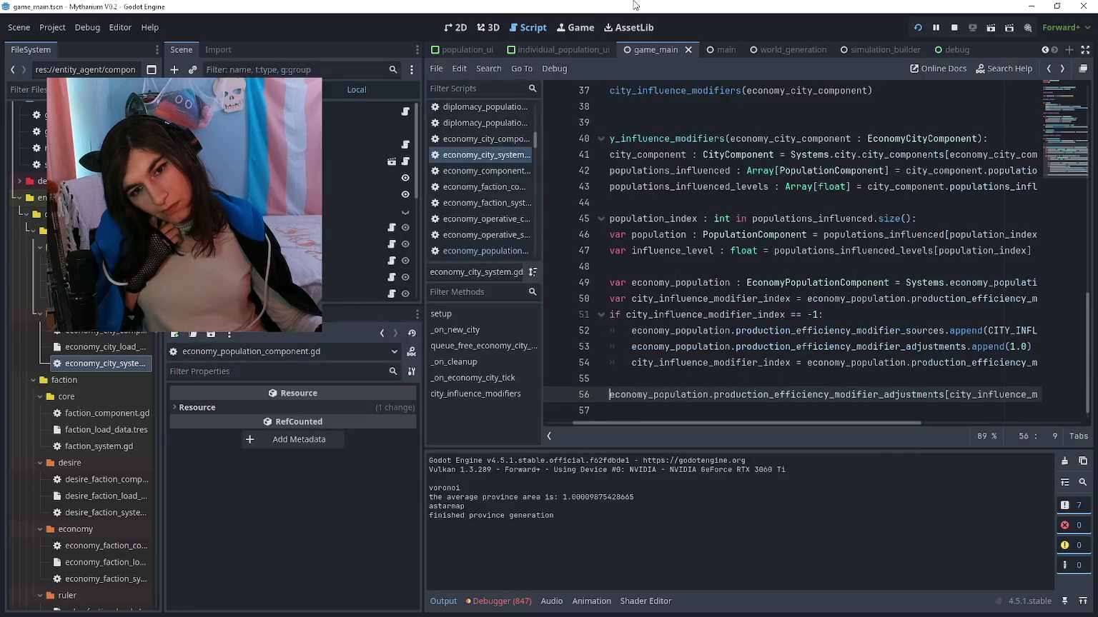
scroll(723, 325, down, 1)
click(723, 361)
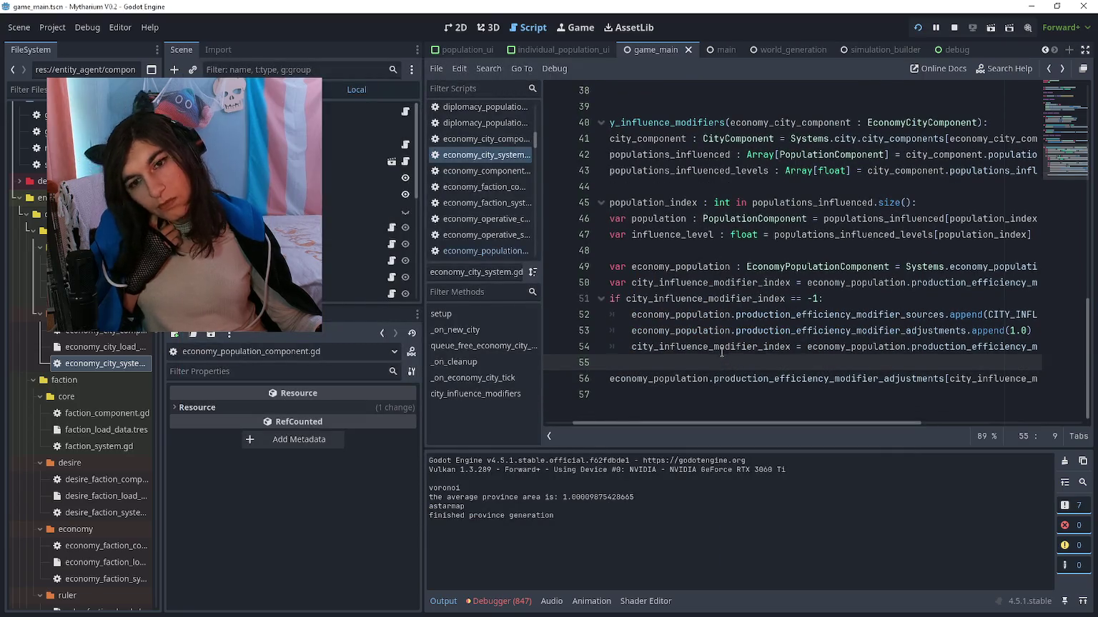
key(alt+Tab)
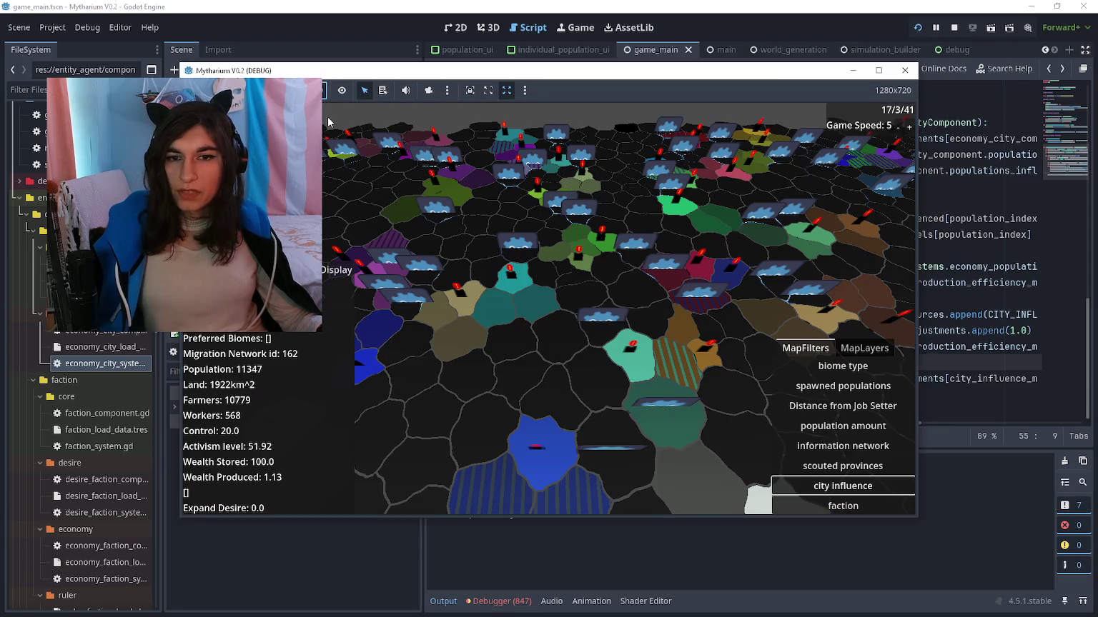
click(498, 284)
click(453, 33)
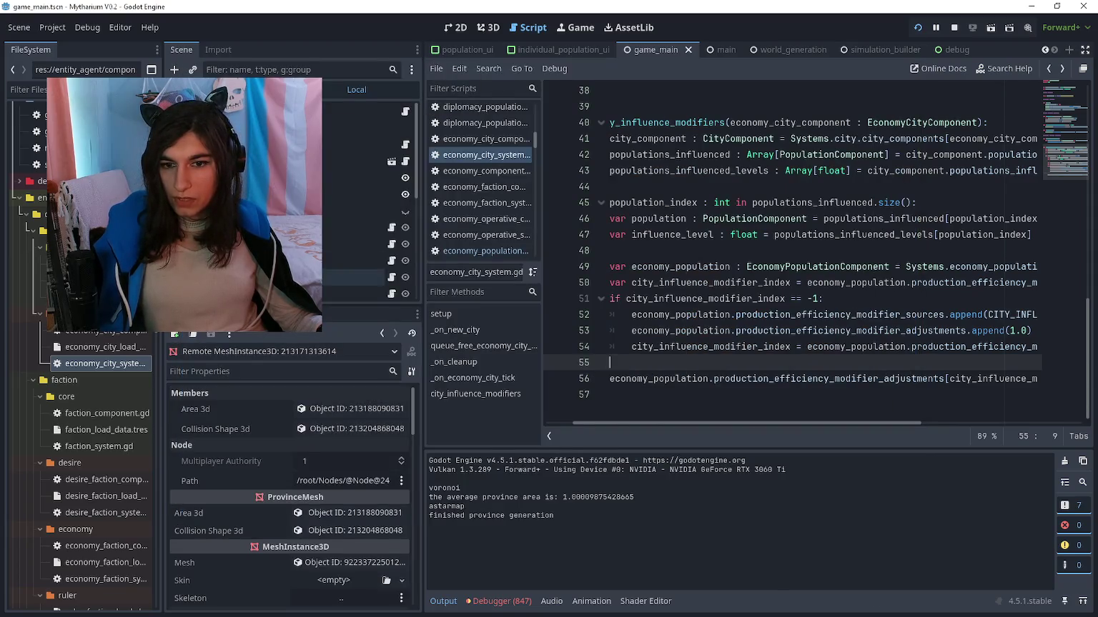
key(alt+Tab)
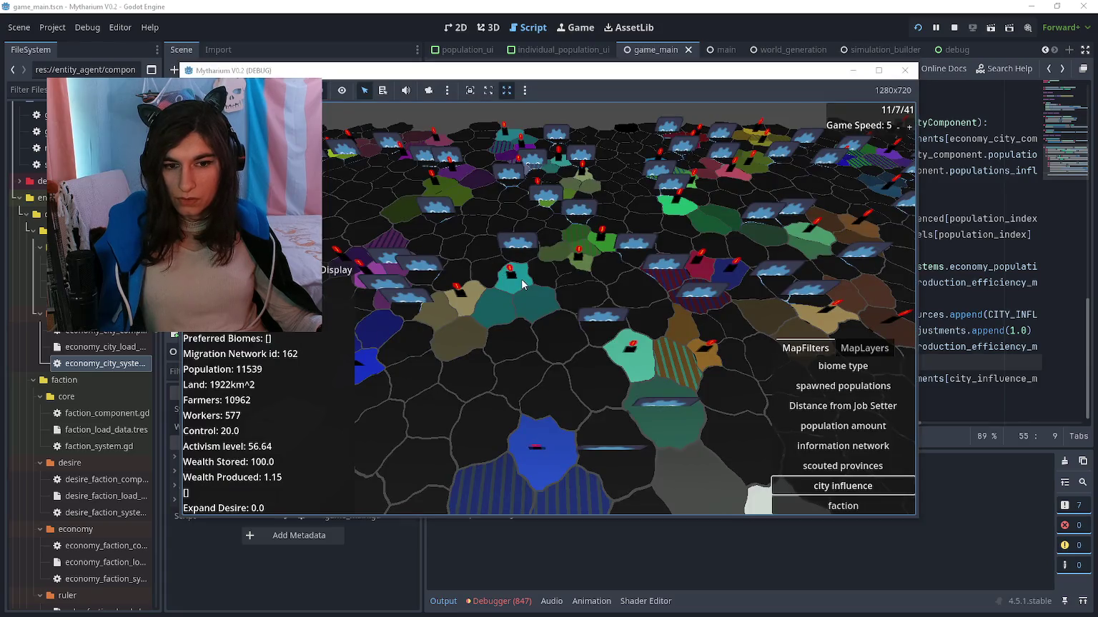
key(alt+Tab)
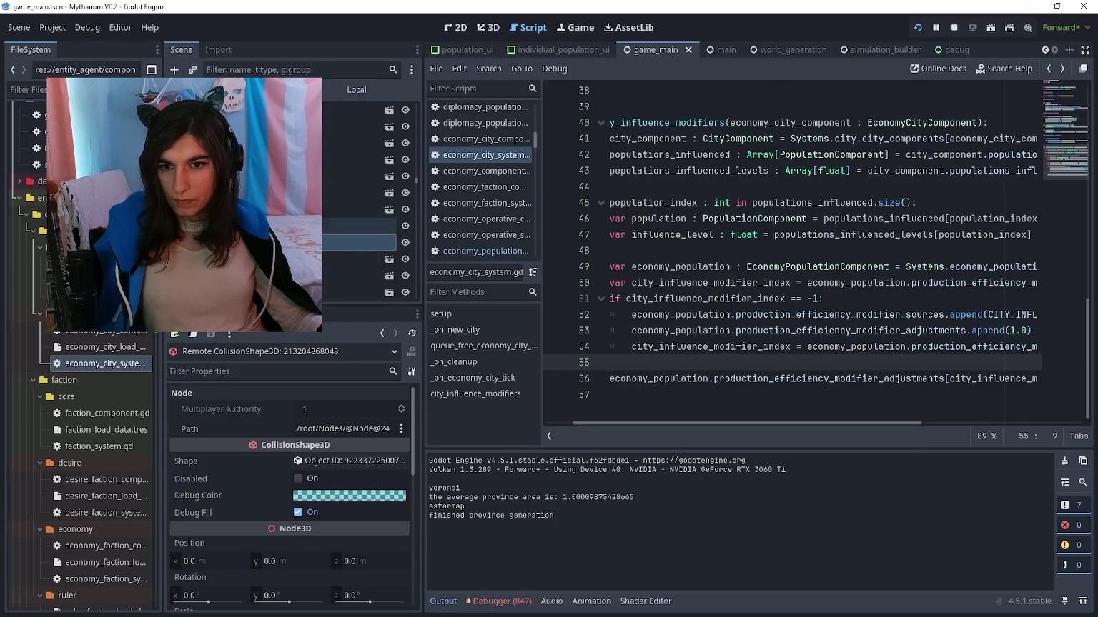
scroll(335, 444, down, 10)
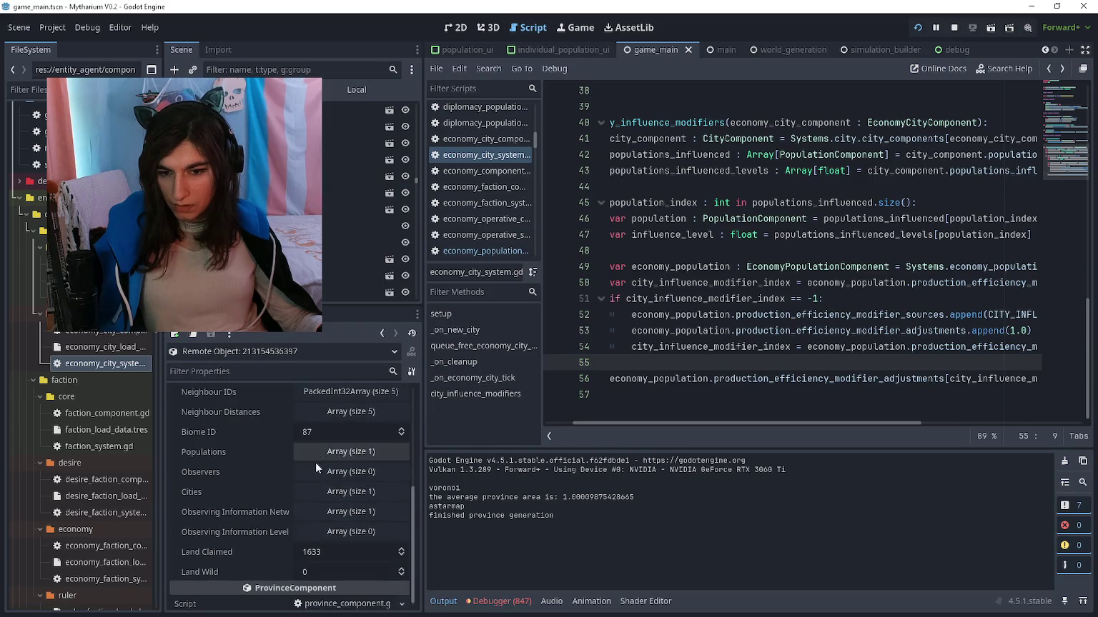
Open the province's city and view its first influenced population's properties
click(318, 490)
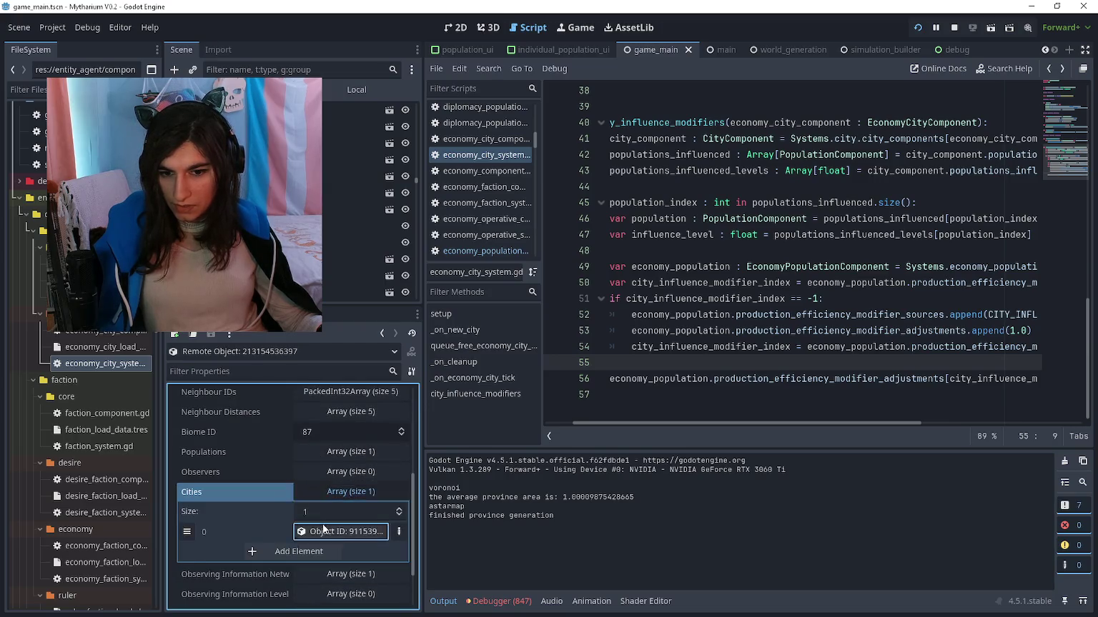
click(322, 529)
scroll(362, 490, down, 3)
click(345, 510)
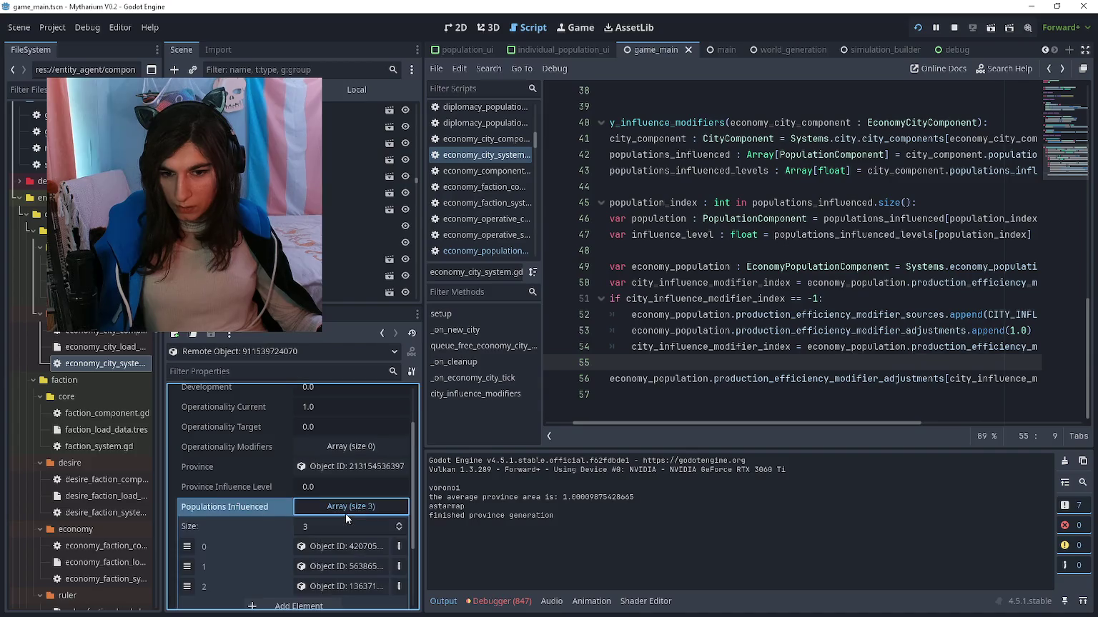
click(346, 546)
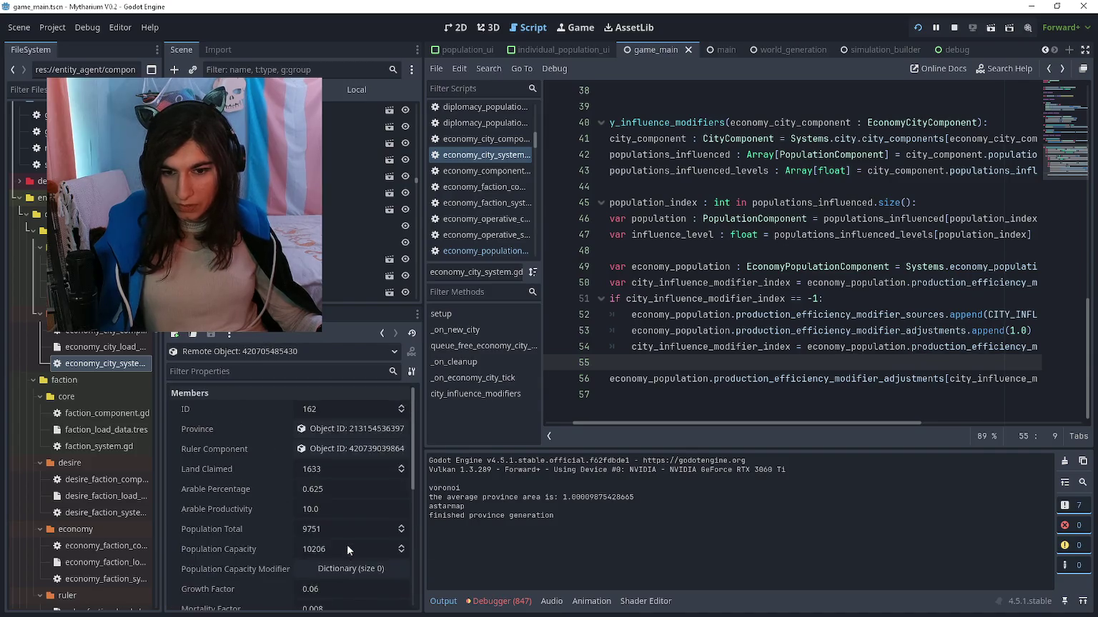
scroll(346, 544, down, 8)
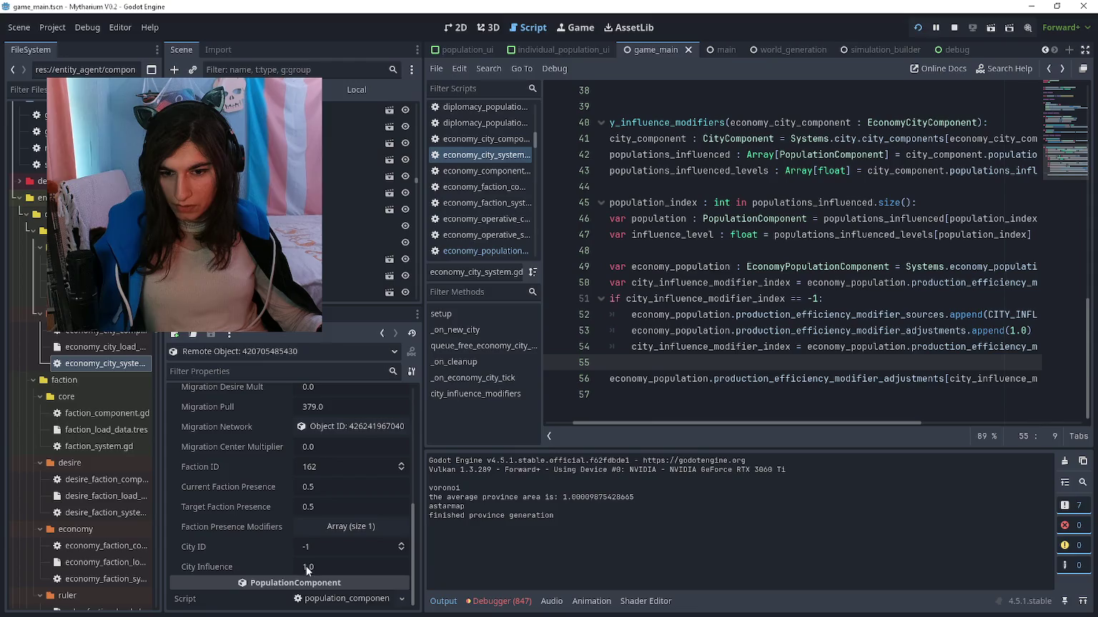
Return to the city to open the second and third influenced populations
click(382, 333)
click(349, 499)
click(345, 469)
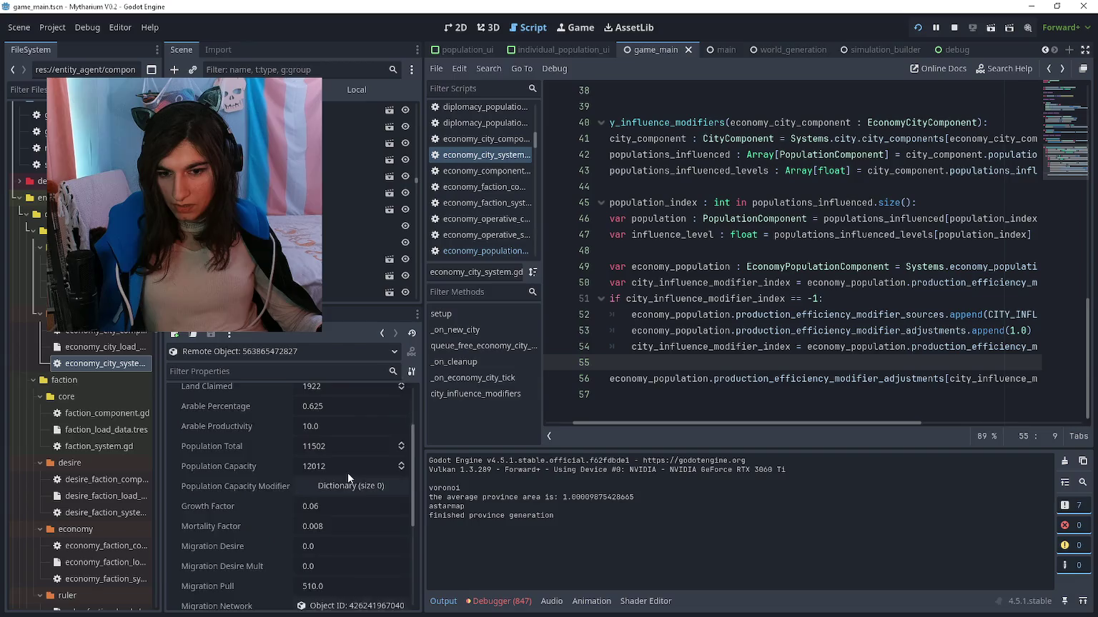
scroll(350, 472, down, 5)
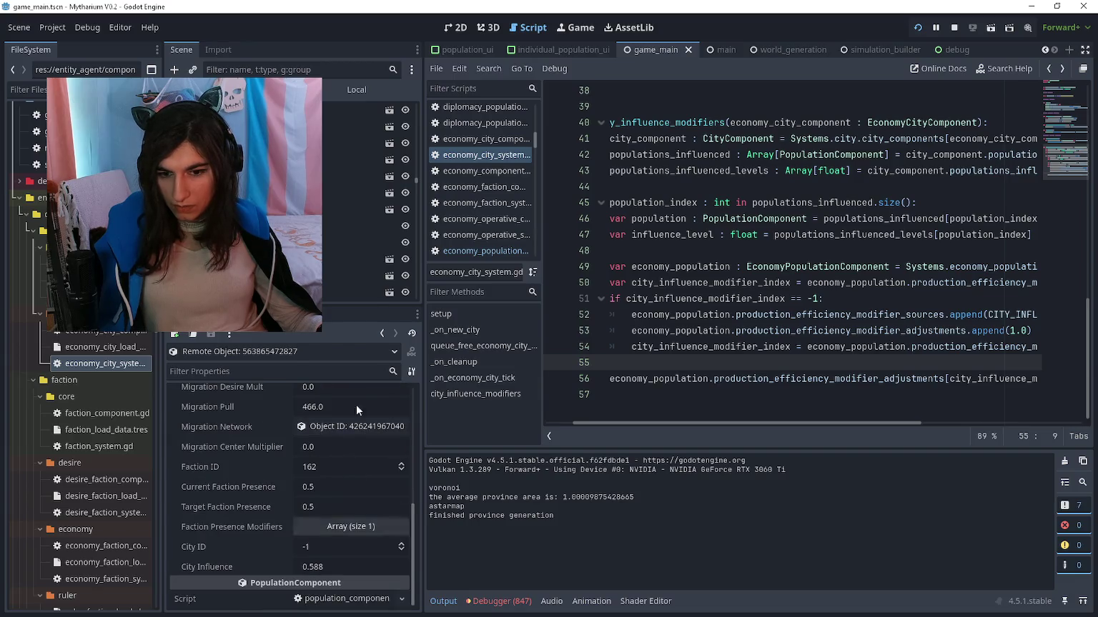
click(381, 333)
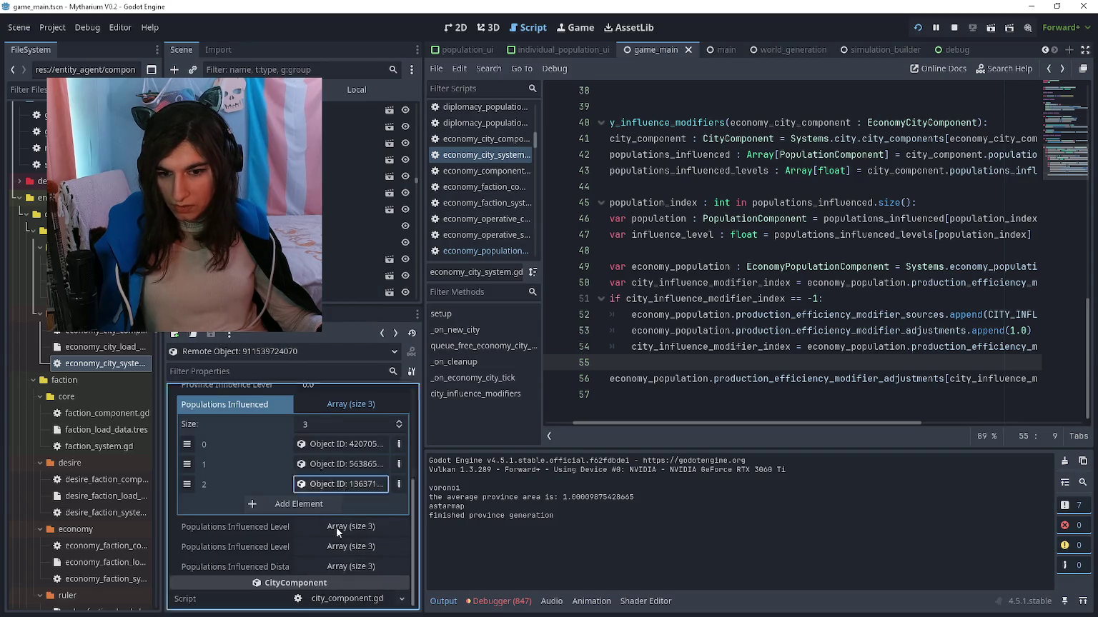
click(346, 484)
Find economy_population_system.gd in the FileSystem dock and open it
scroll(327, 557, up, 5)
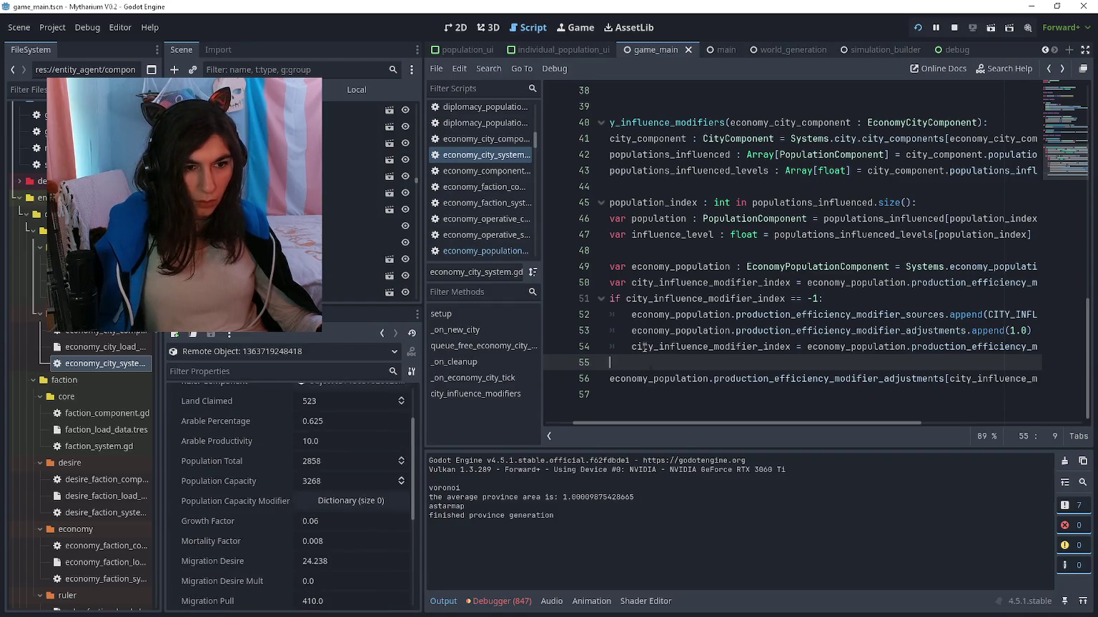
scroll(646, 339, up, 7)
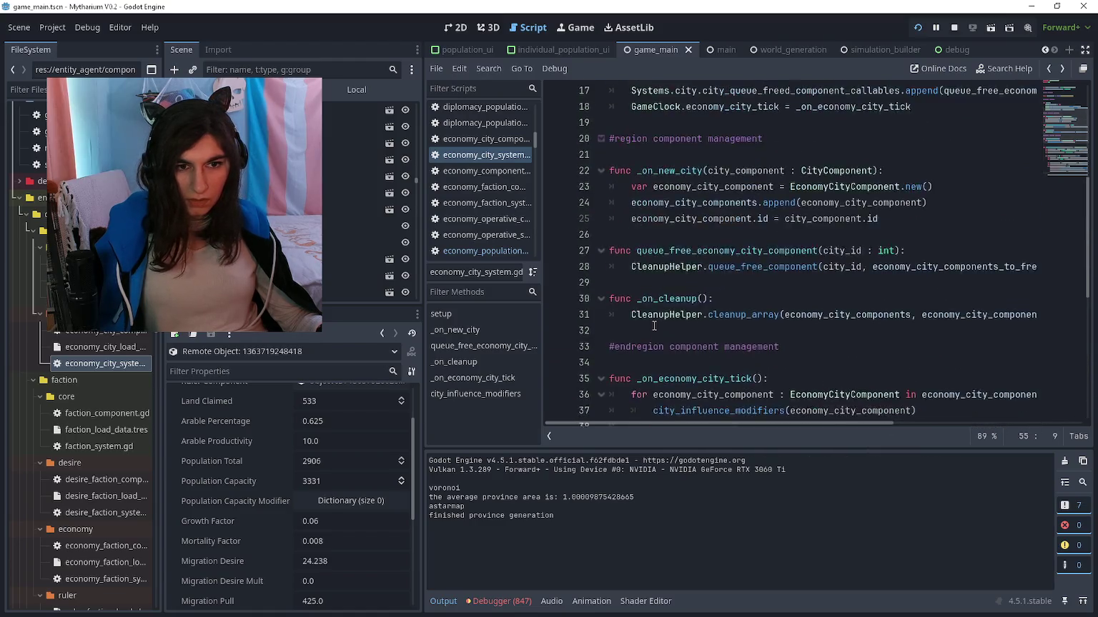
scroll(653, 326, down, 6)
scroll(654, 326, up, 11)
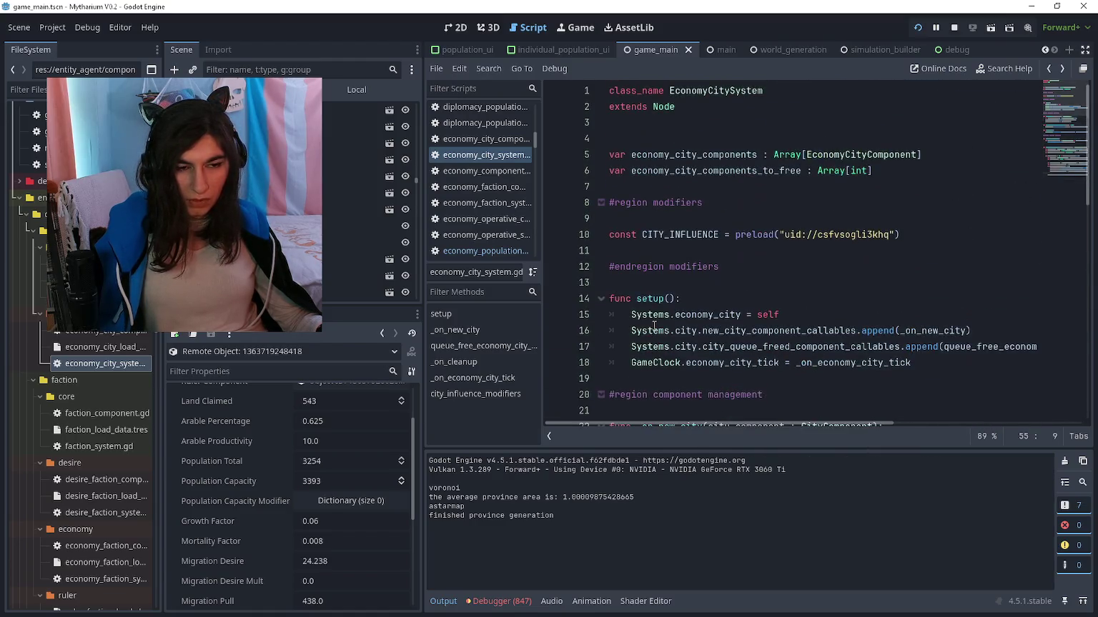
scroll(654, 326, down, 5)
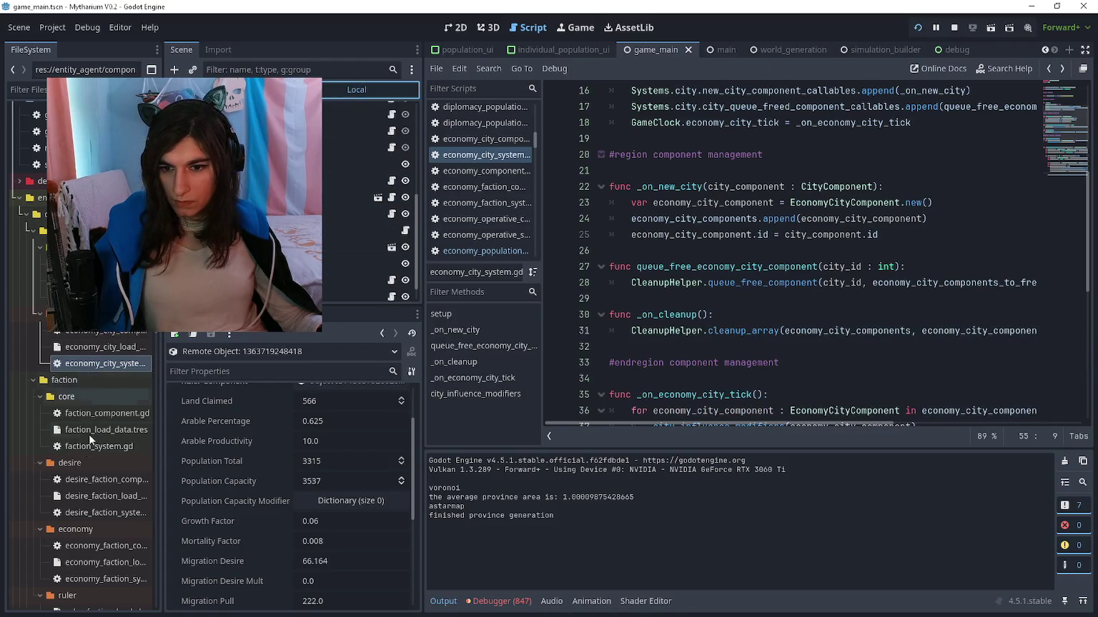
scroll(89, 434, down, 5)
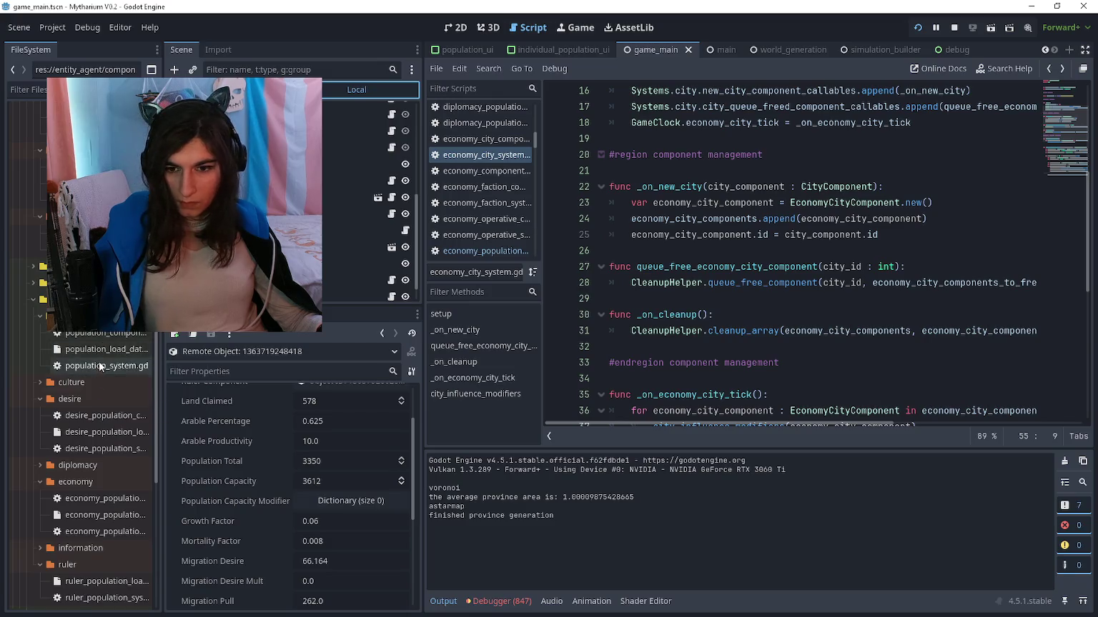
scroll(95, 400, down, 2)
double_click(86, 469)
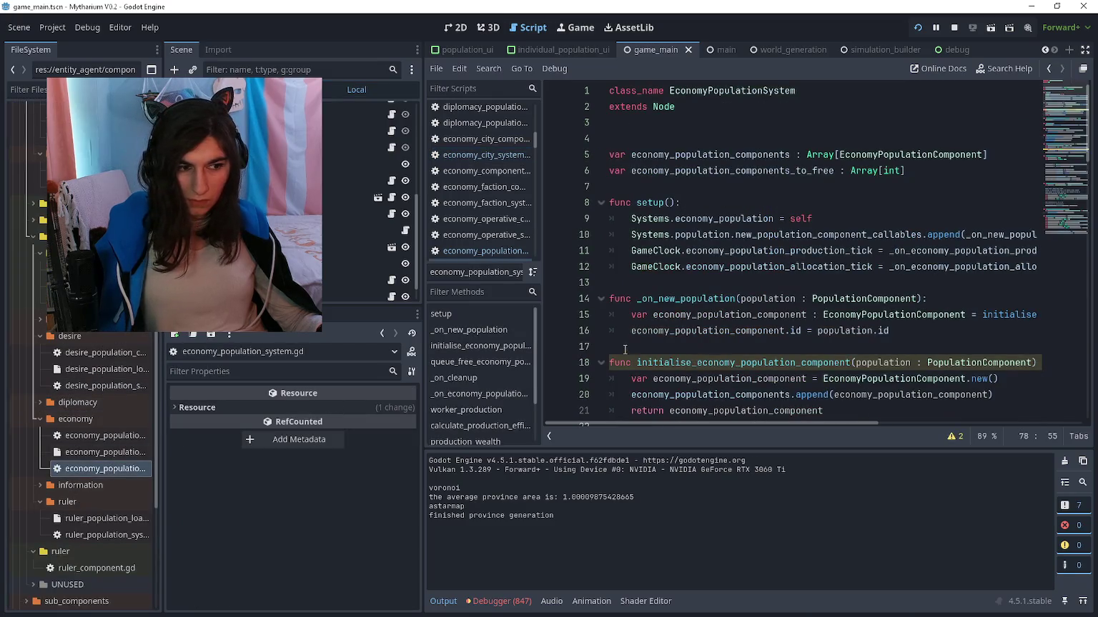
Scroll down to calculate_production_efficiency, placing the caret on lines 17, 22, 32 and 44
scroll(634, 341, down, 1)
click(682, 296)
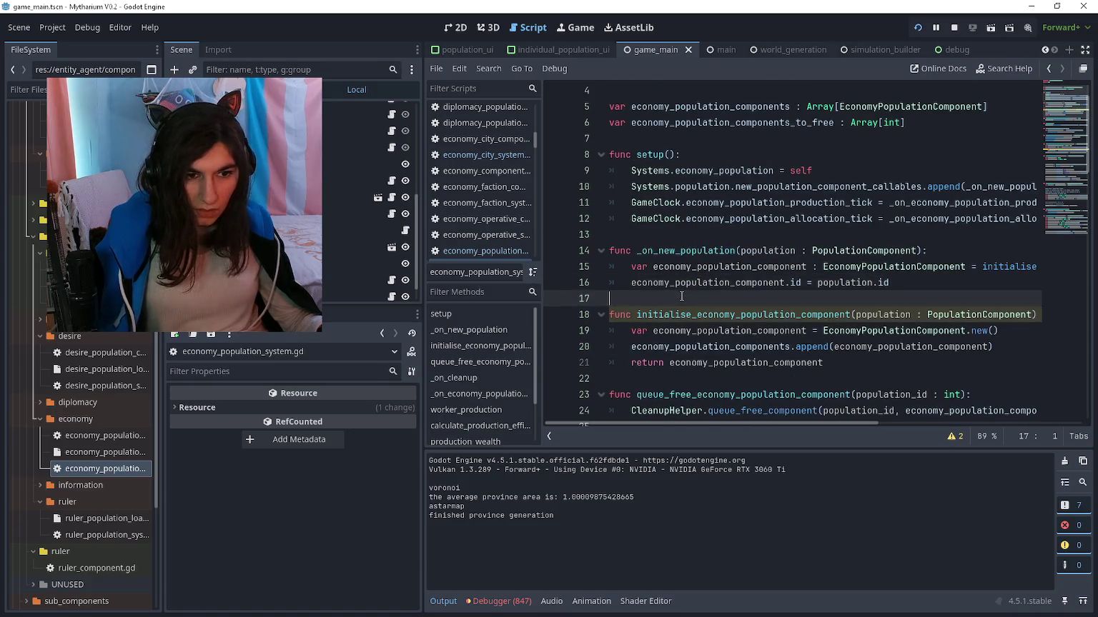
click(810, 376)
scroll(795, 307, down, 5)
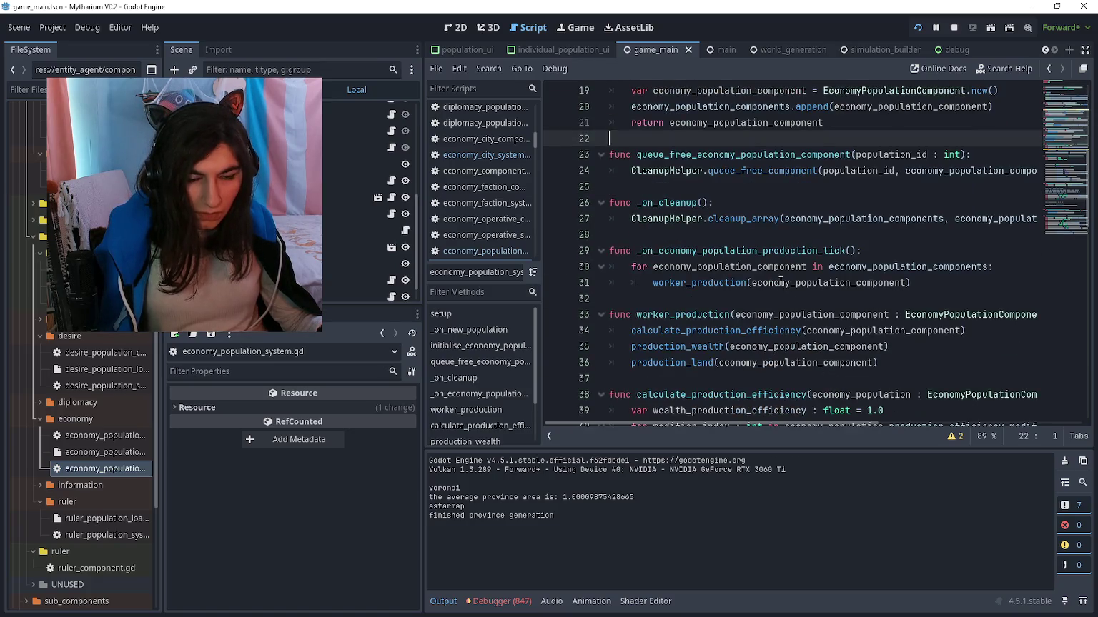
click(752, 298)
scroll(751, 293, down, 4)
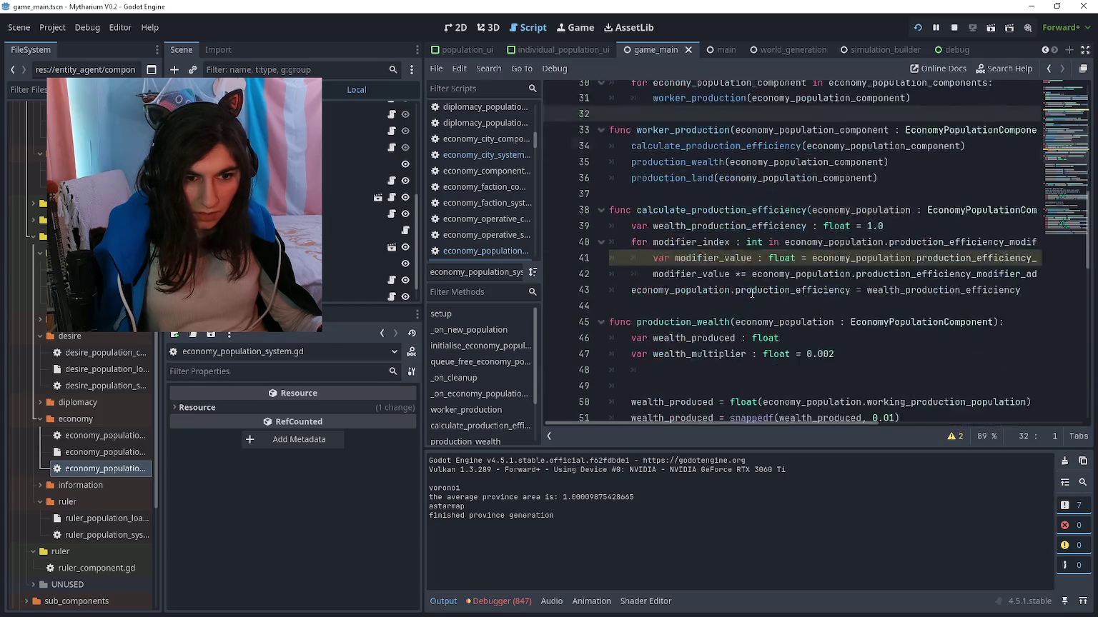
scroll(752, 293, down, 1)
click(768, 256)
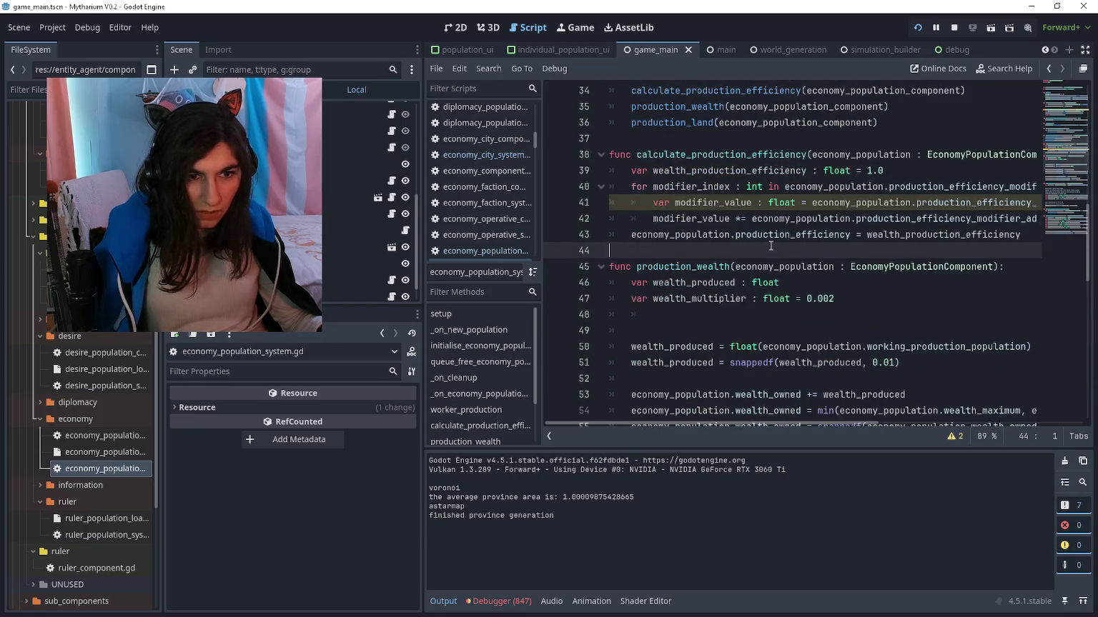
scroll(771, 246, right, 2)
scroll(768, 246, right, 4)
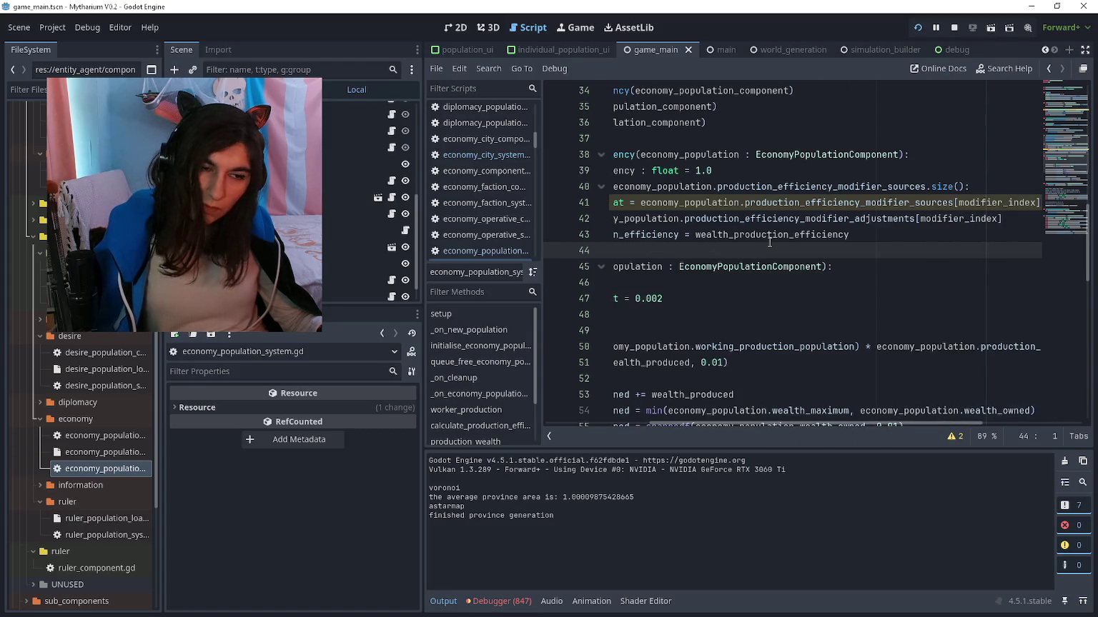
scroll(769, 241, right, 2)
scroll(887, 221, left, 8)
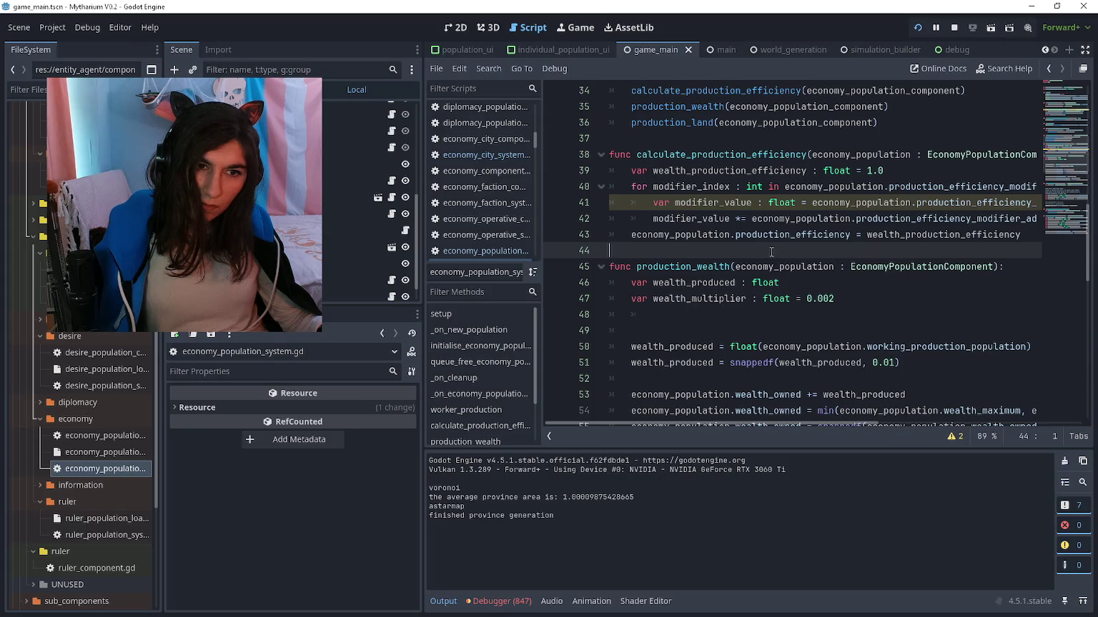
Insert a new indented line 43 after the modifier adjustment line in the loop
mouse_move(870, 240)
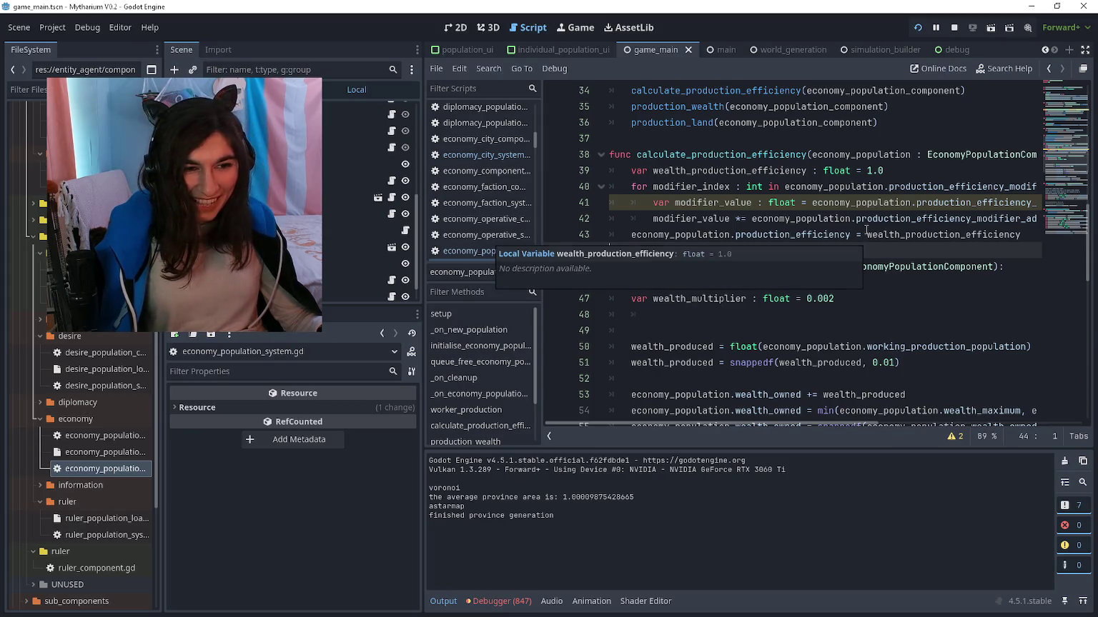
click(632, 228)
key(Return)
key(Up)
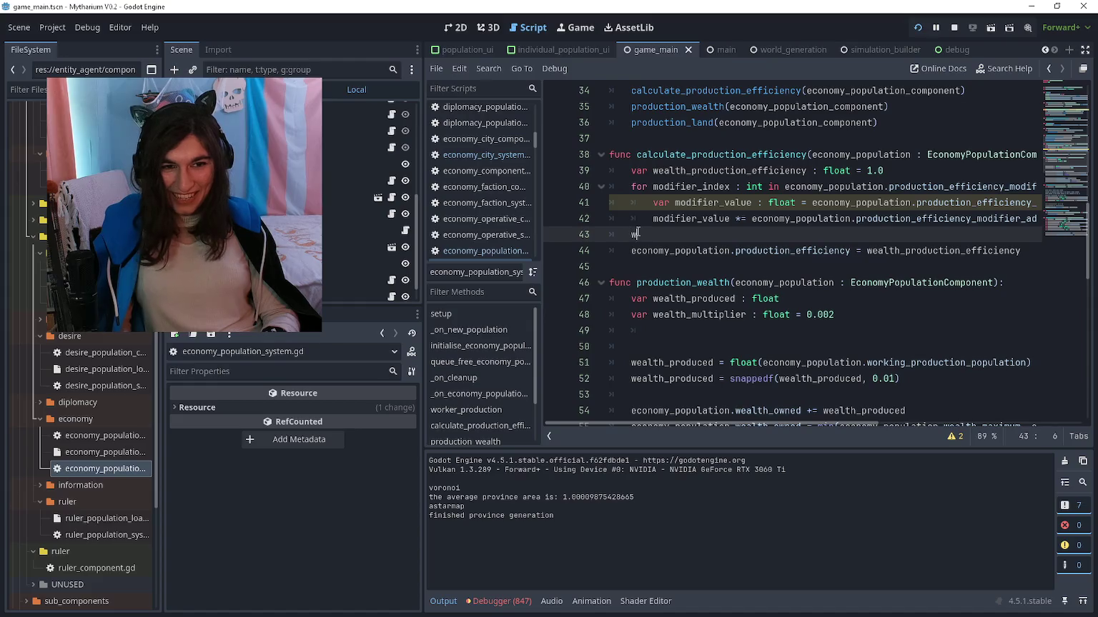
text(ealtg)
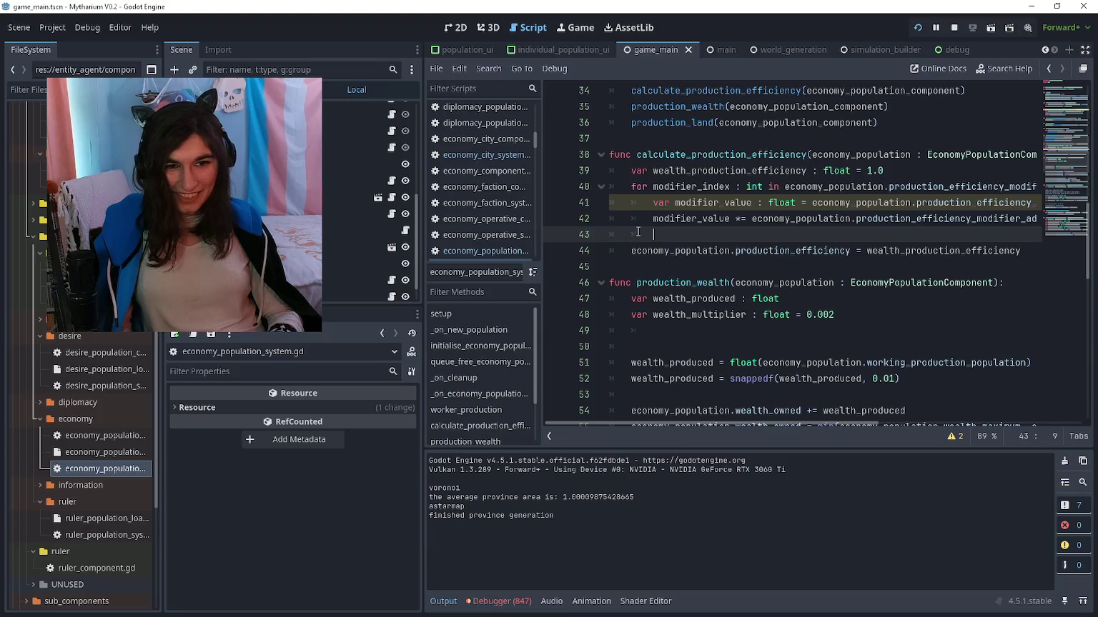
key(Return)
key(Up)
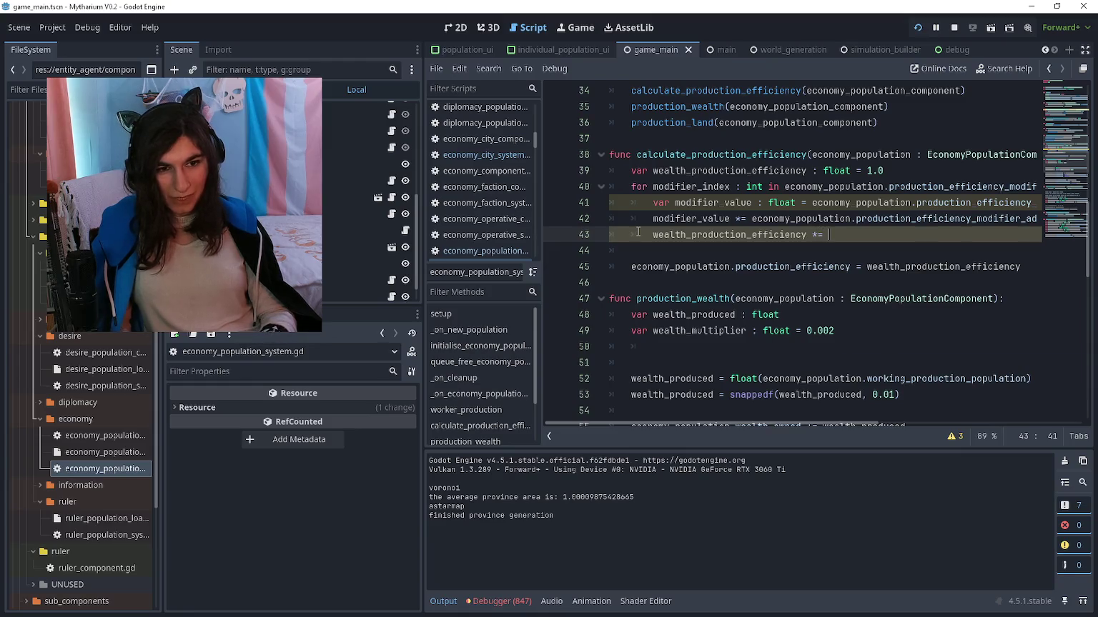
Complete line 43 to multiply wealth_production_efficiency by modifier_value and save the script
text(weal)
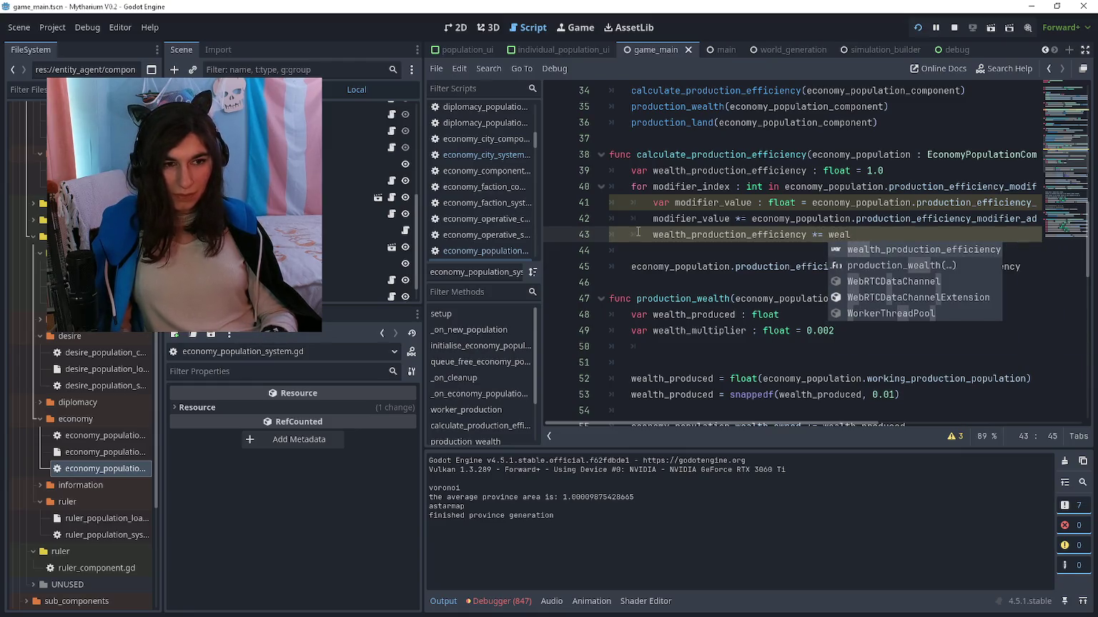
key(BackSpace)
key(BackSpace)
key(BackSpace)
key(BackSpace)
text(modifier_value)
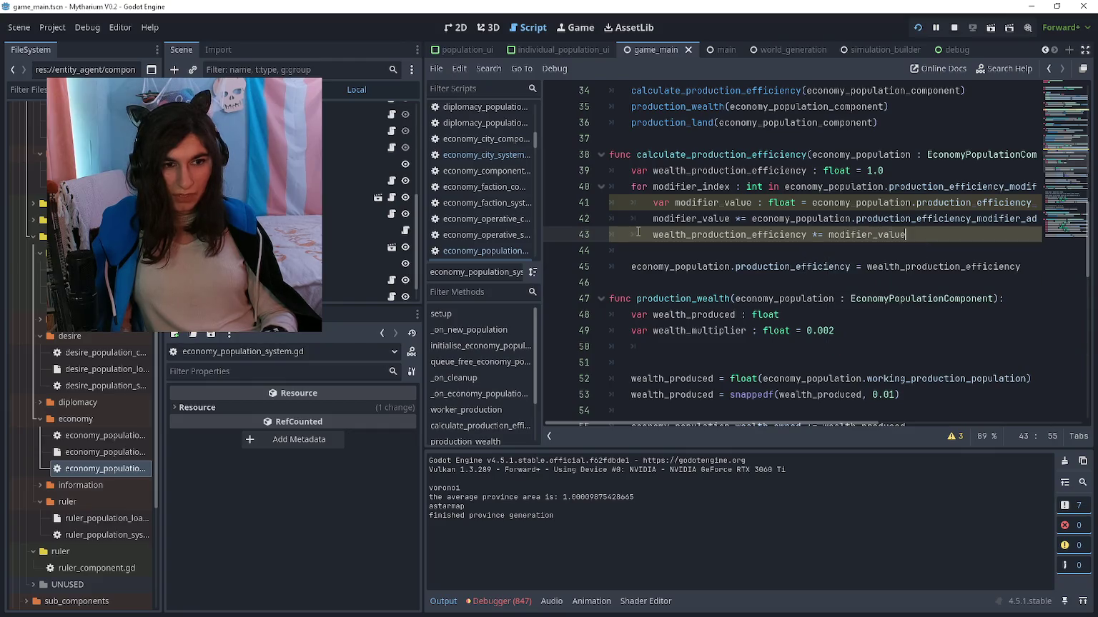
key(ctrl+s)
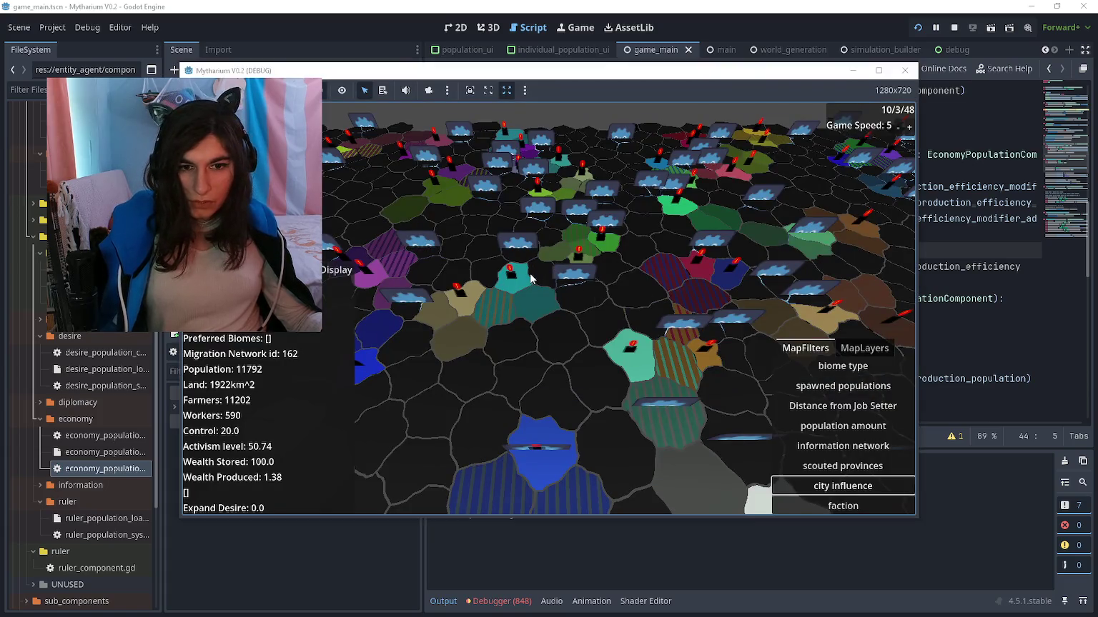
Select a teal province and pan around while its wealth production holds near 2.0
click(523, 286)
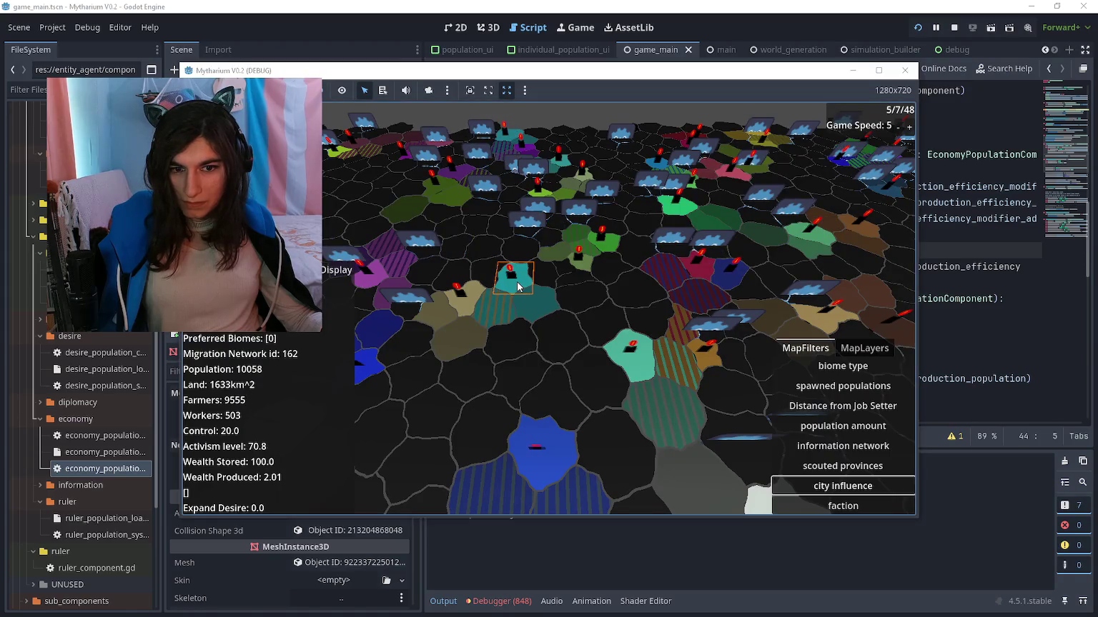
key(a)
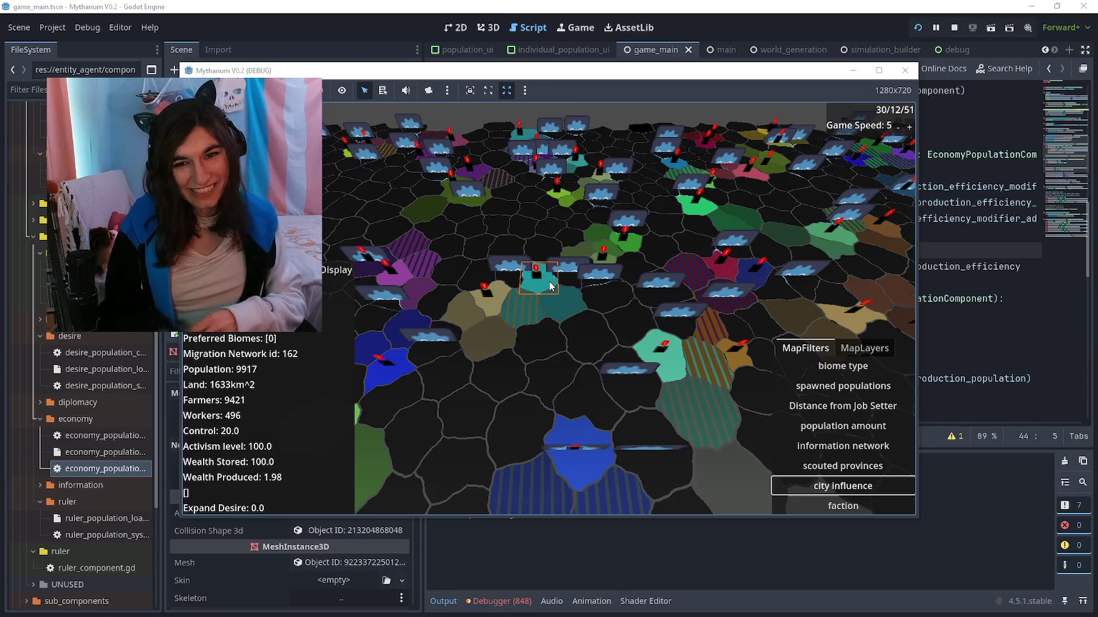
key(a)
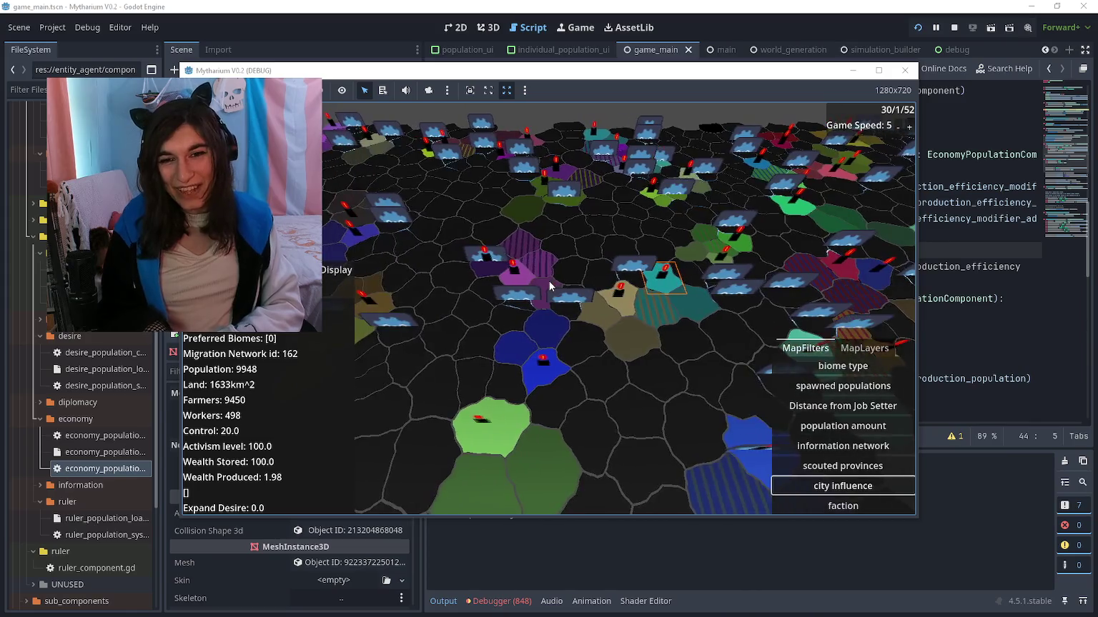
key(s)
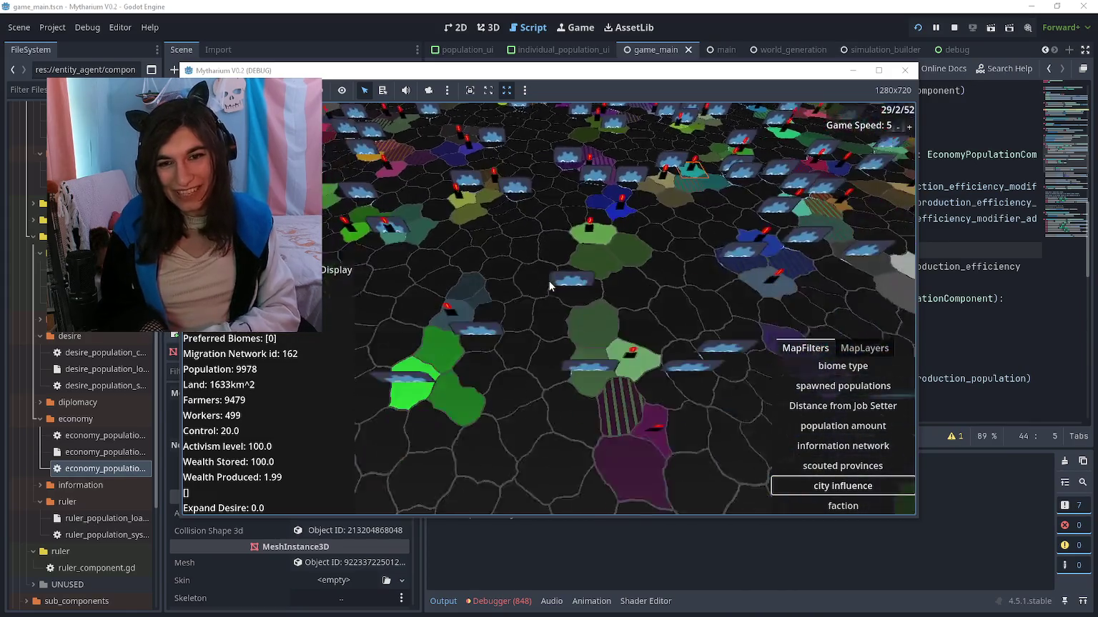
key(w)
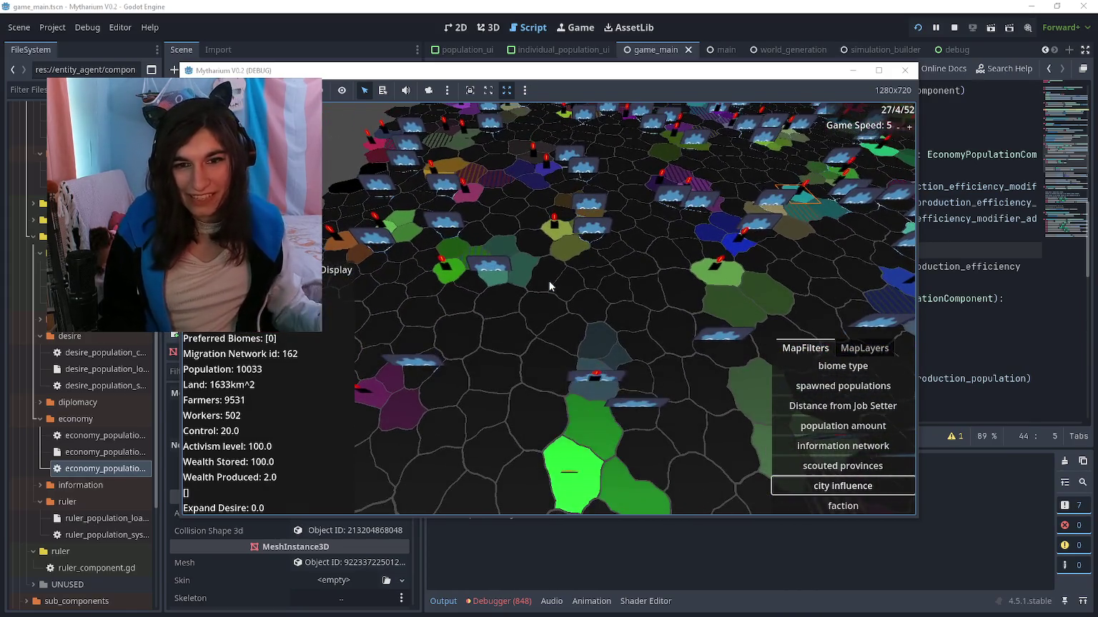
Cycle map filters through population amount and Distance from Job Setter, ending on city influence
click(818, 386)
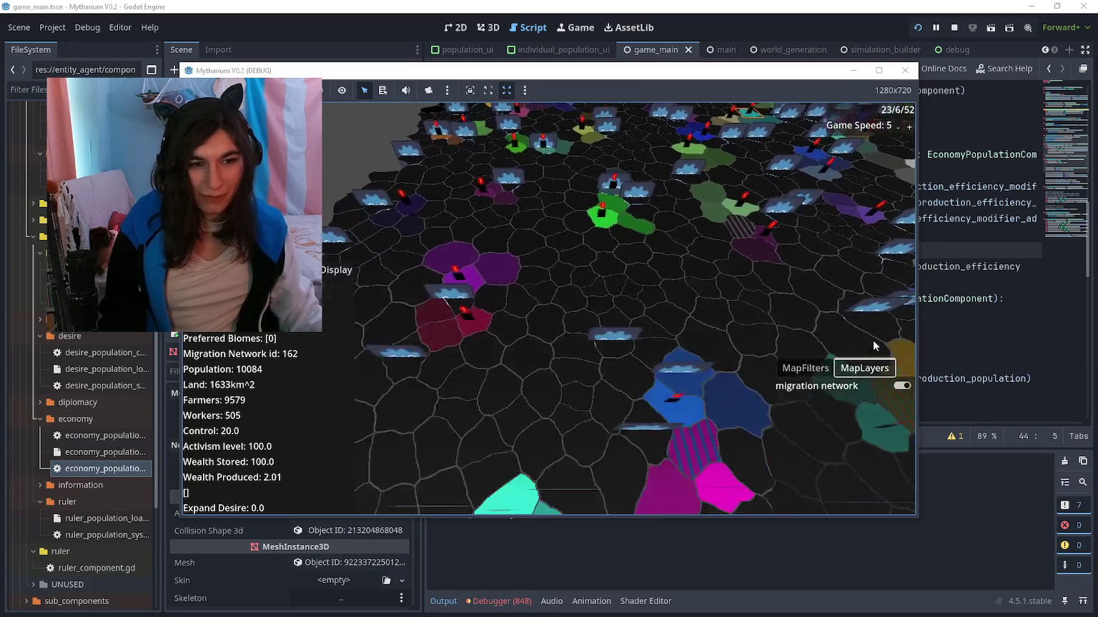
click(805, 368)
key(s)
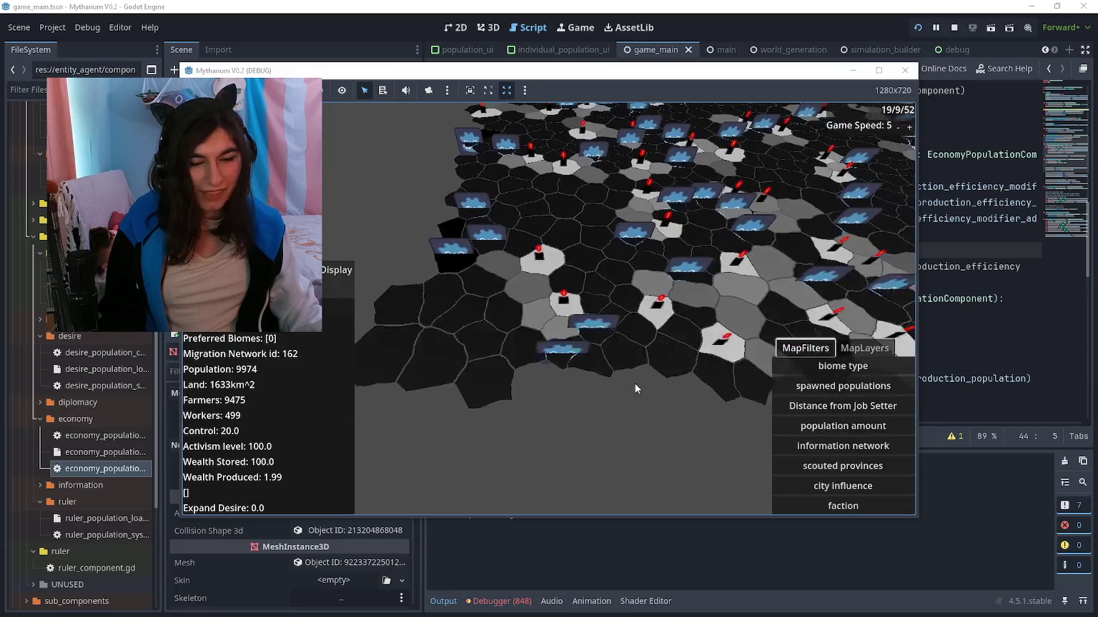
key(w)
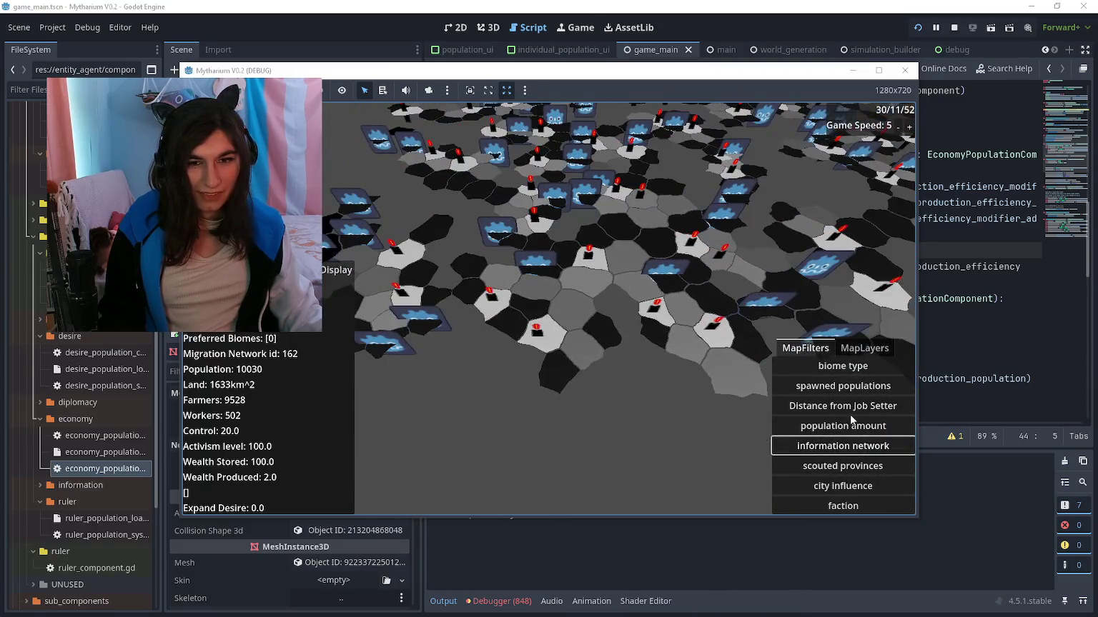
click(848, 425)
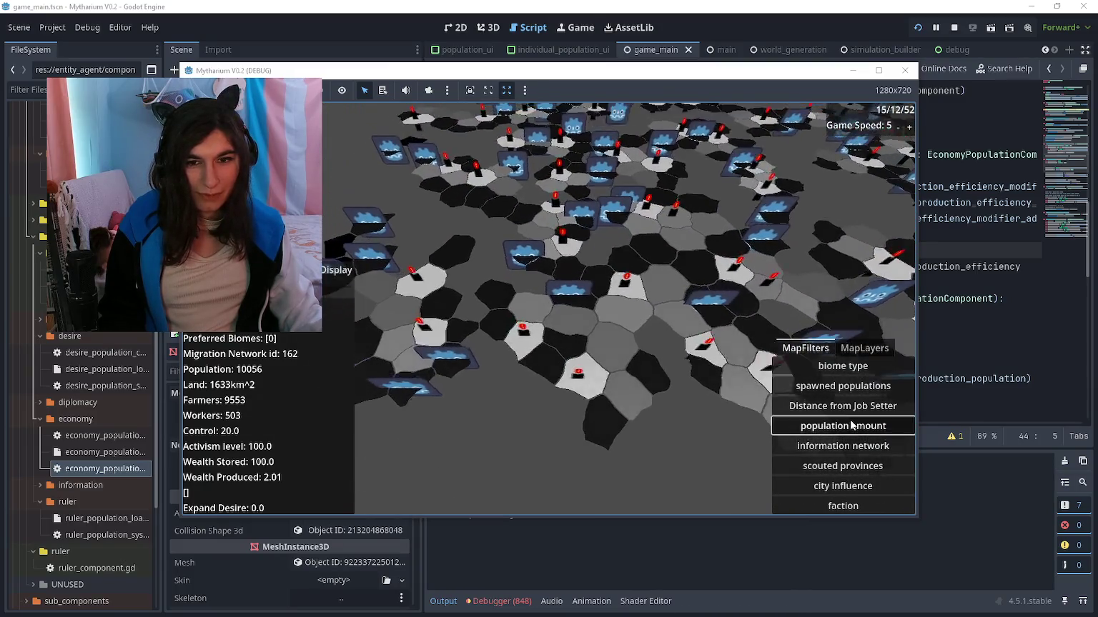
key(s)
click(843, 406)
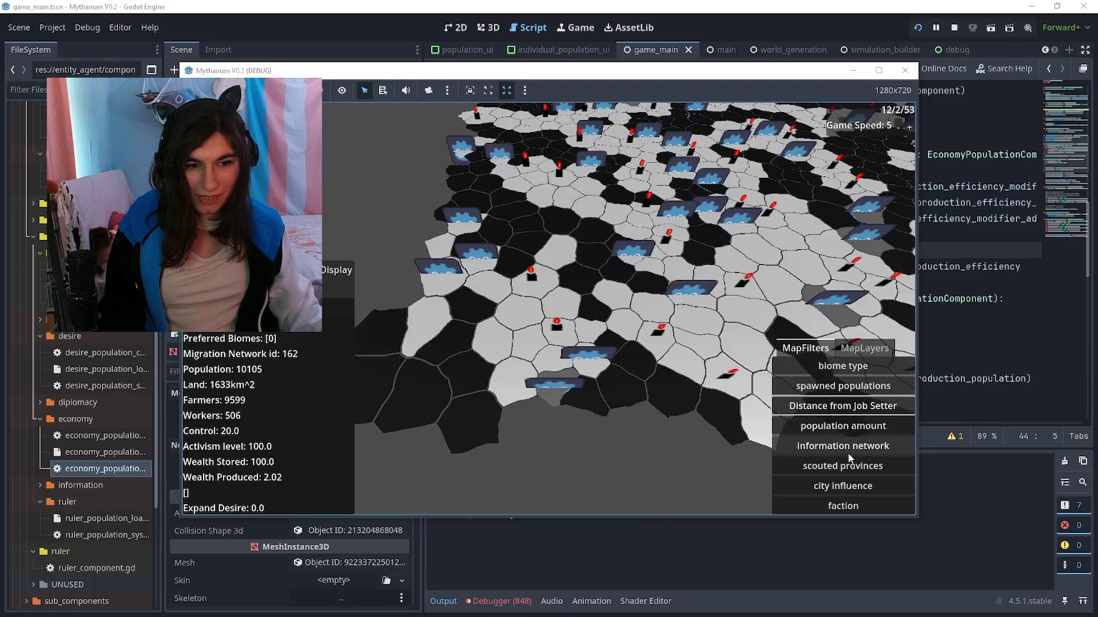
click(848, 486)
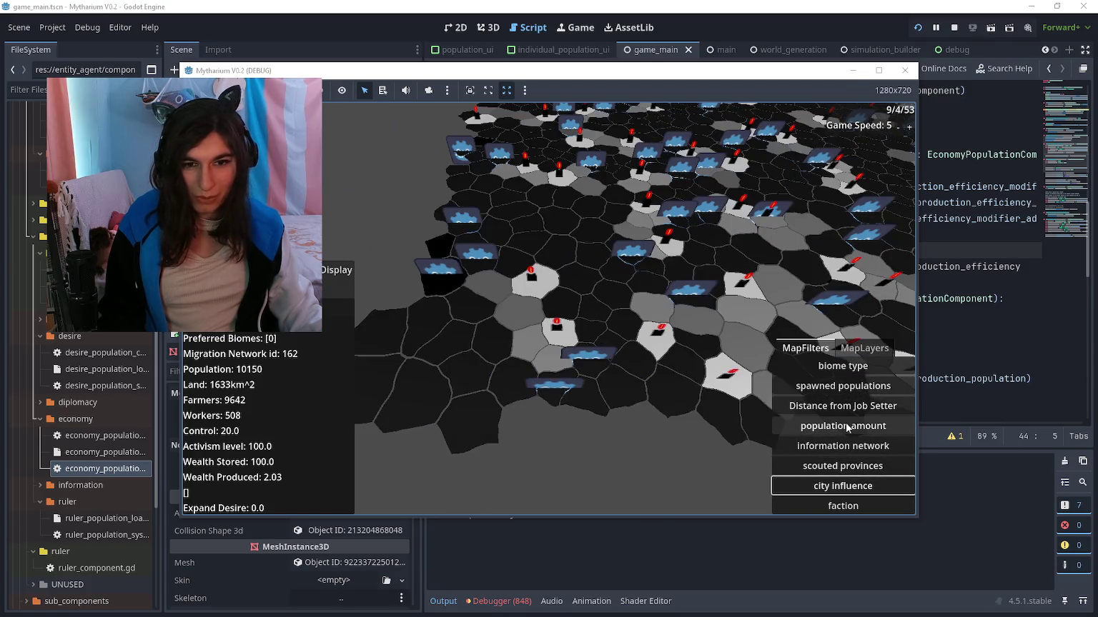
Inspect provinces in migration networks 127 and 138, then pan across the map's eastern provinces
drag(457, 304, 480, 324)
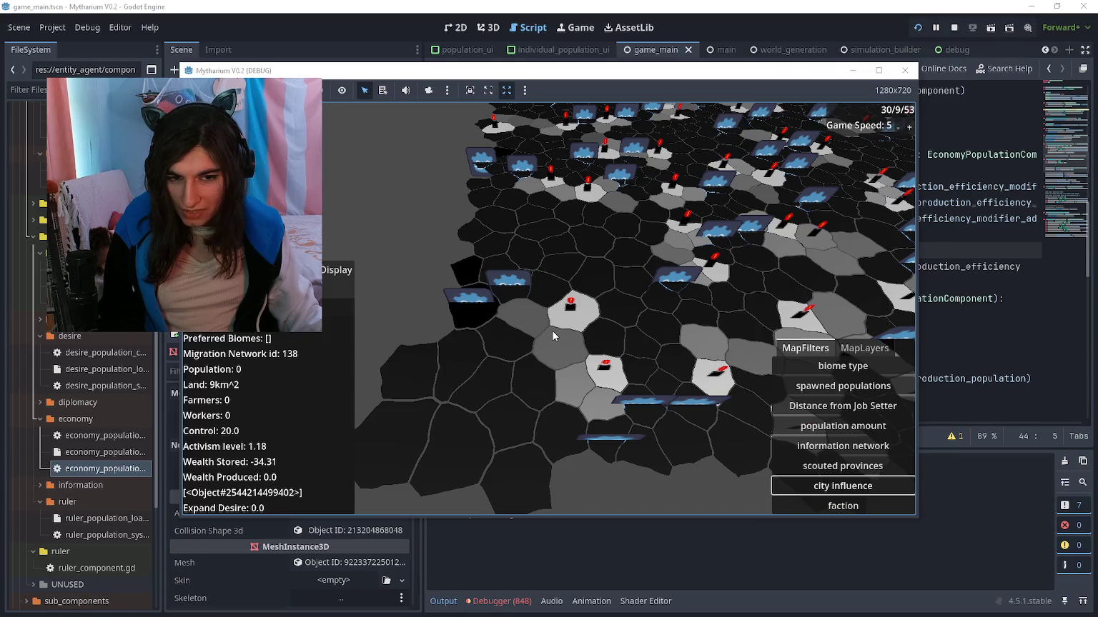
click(534, 319)
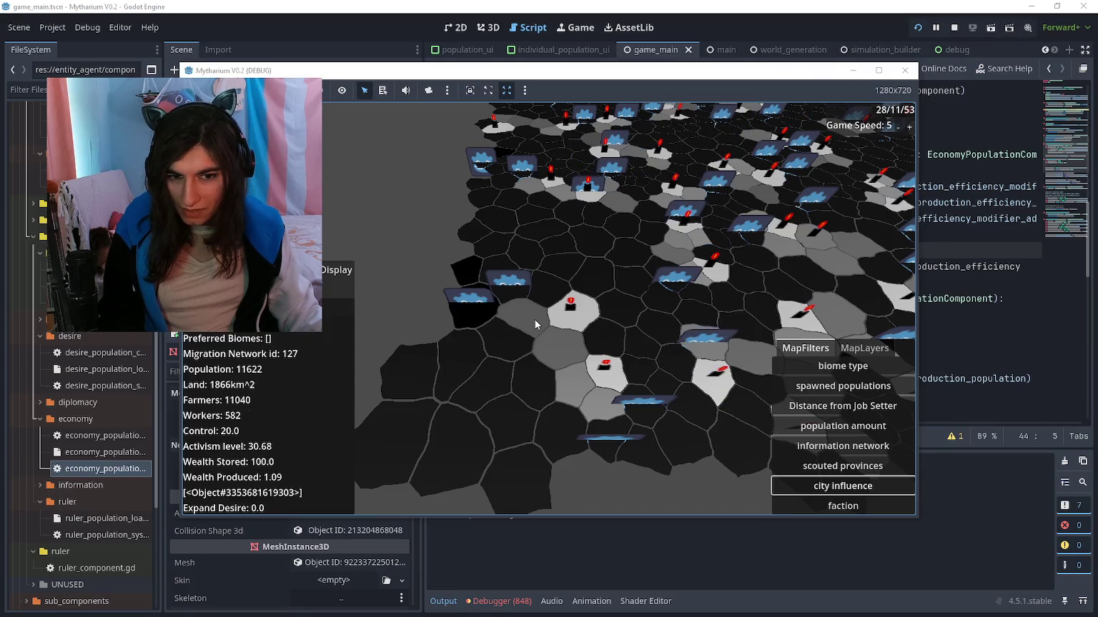
click(484, 319)
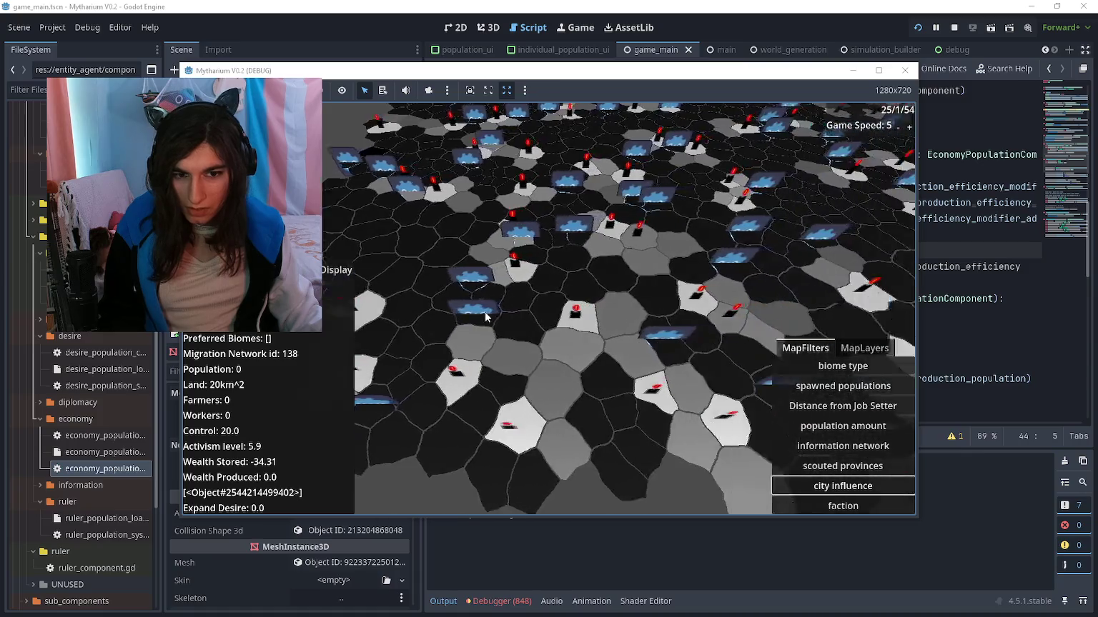
key(d)
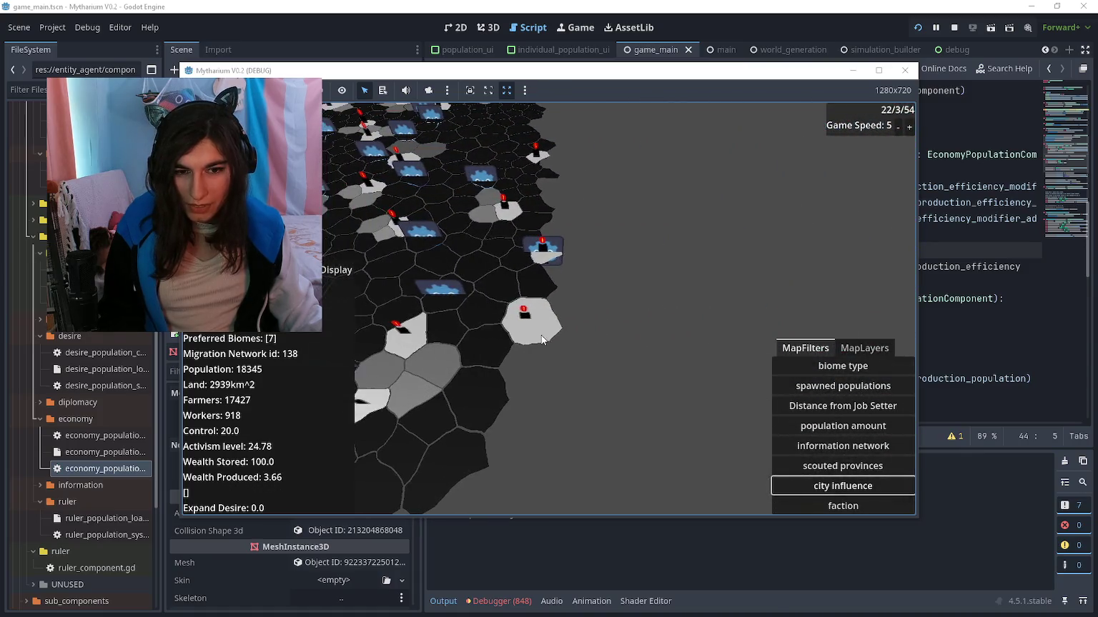
key(a)
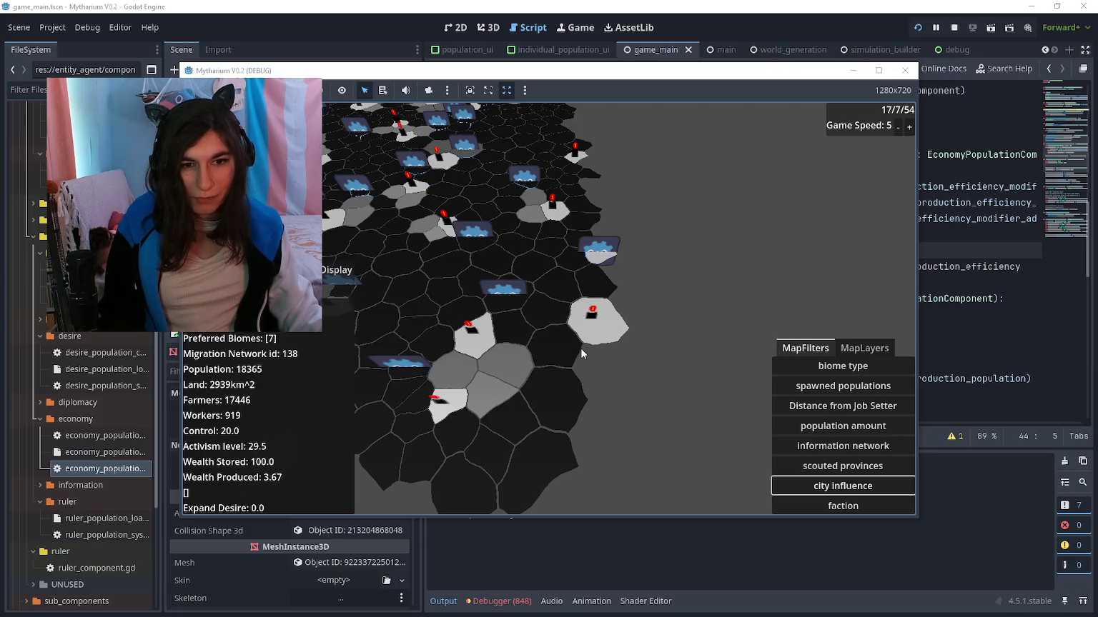
key(a)
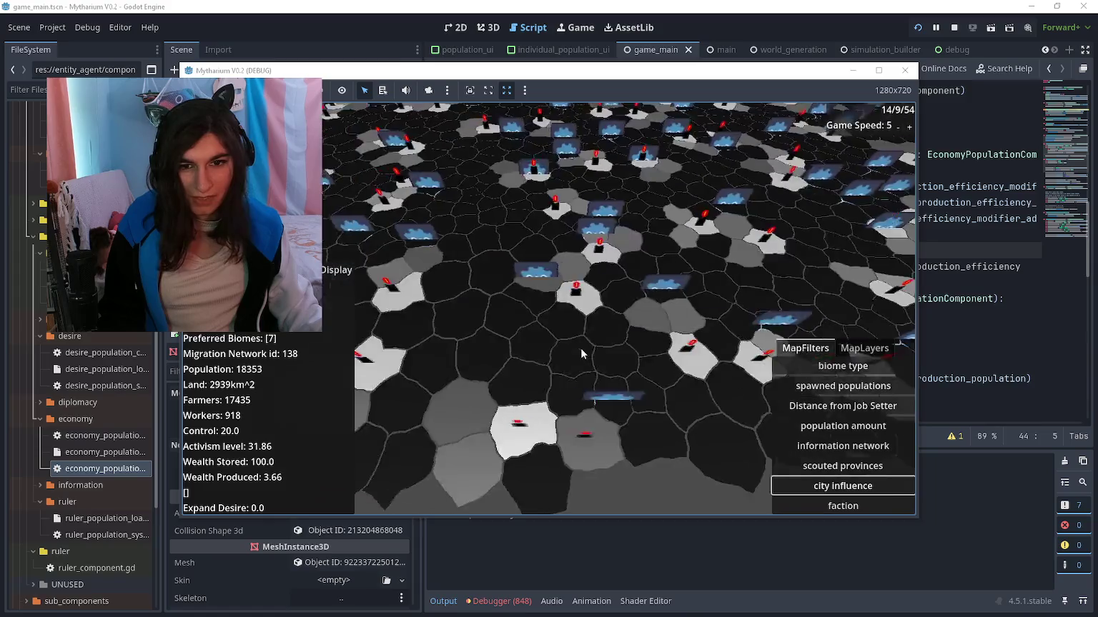
key(d)
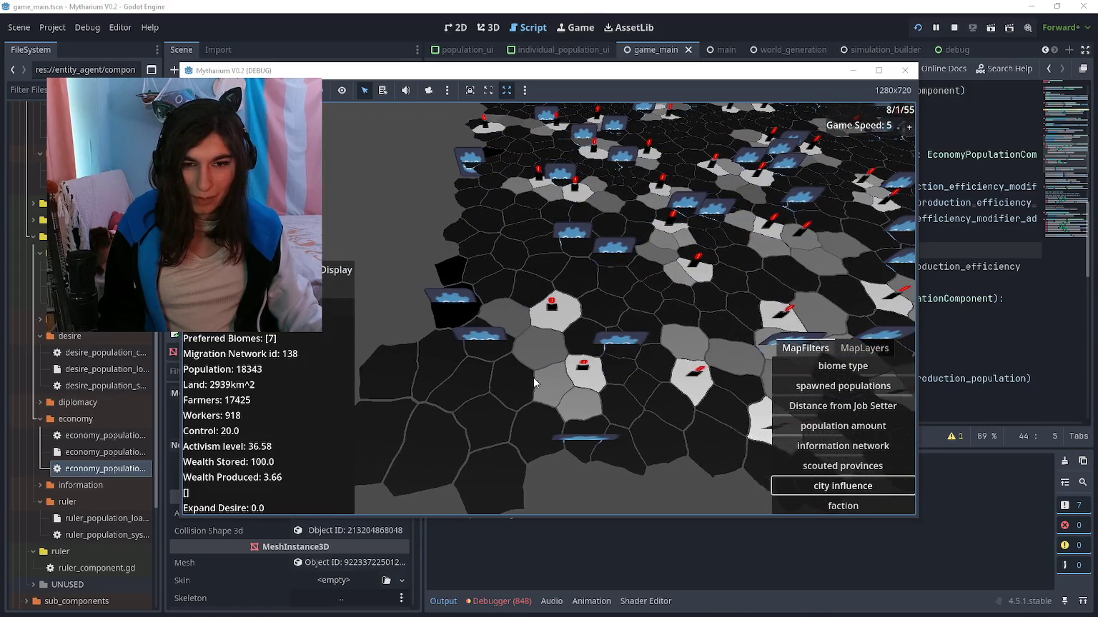
key(w)
key(d)
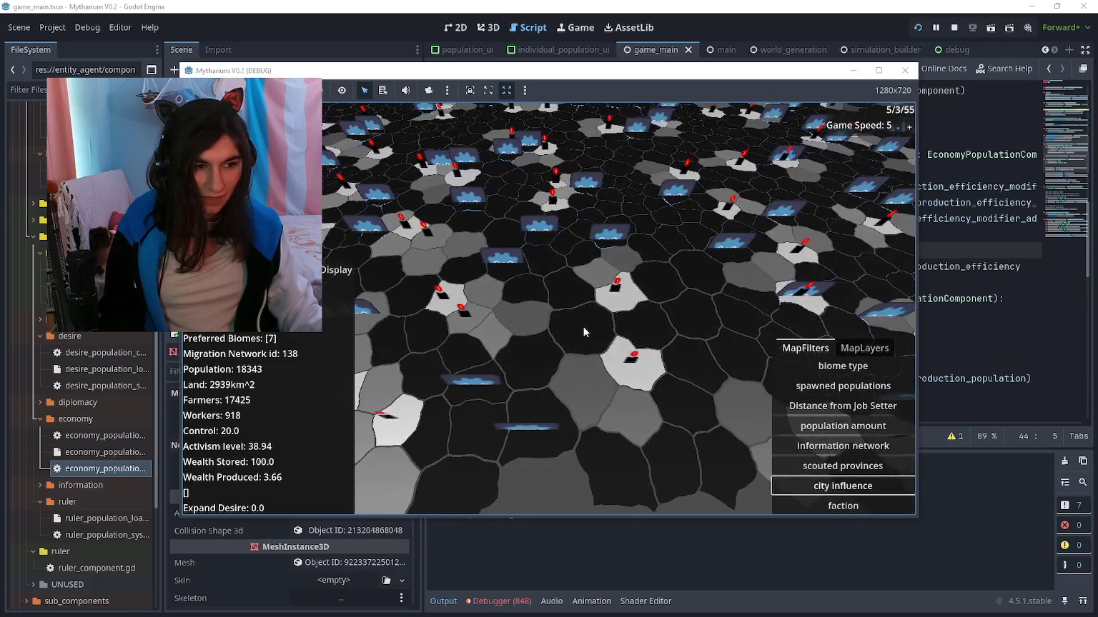
key(s)
key(d)
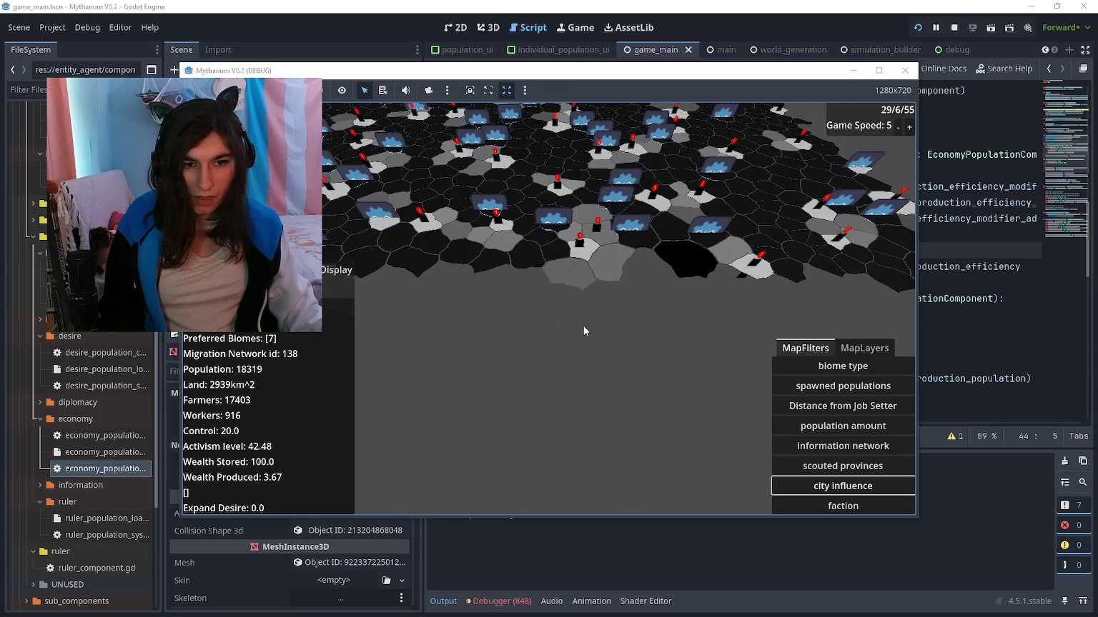
key(d)
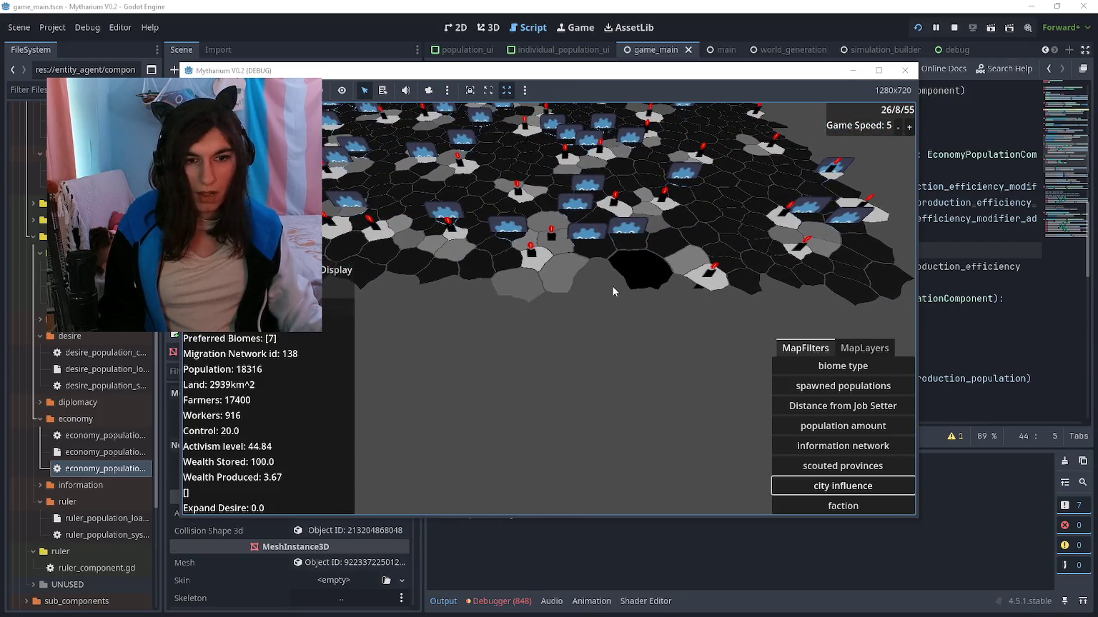
key(a)
key(w)
key(w)
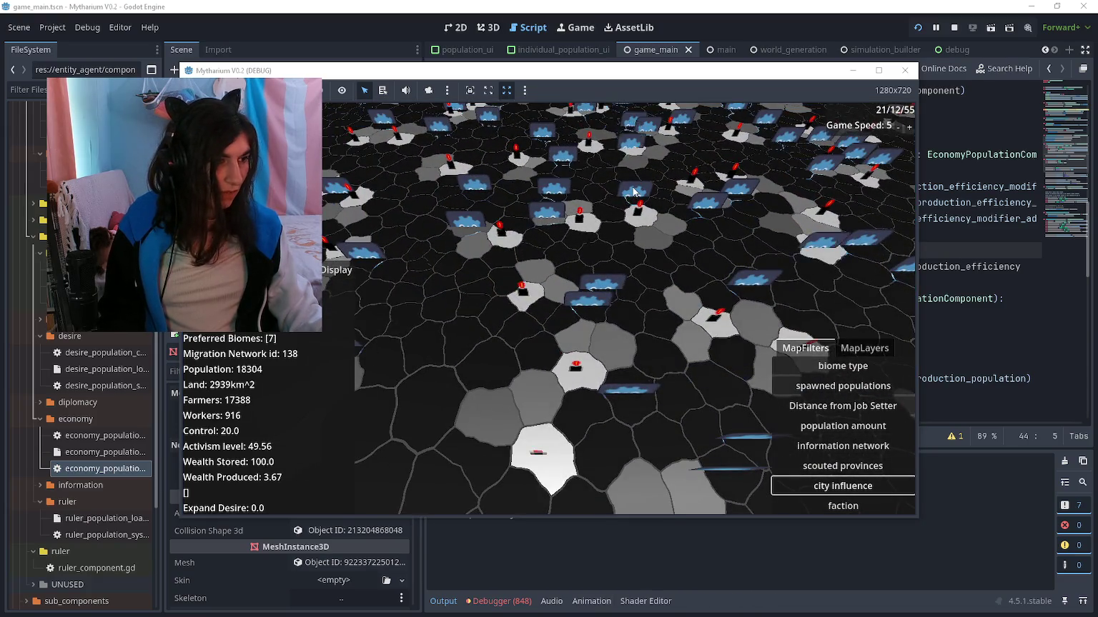
Bring the short term dev notes in Notepad to the front
key(alt+Tab)
scroll(579, 294, down, 4)
scroll(579, 294, up, 2)
Delete the finished faction cities and city influence items and the make factions form notes
scroll(596, 294, up, 2)
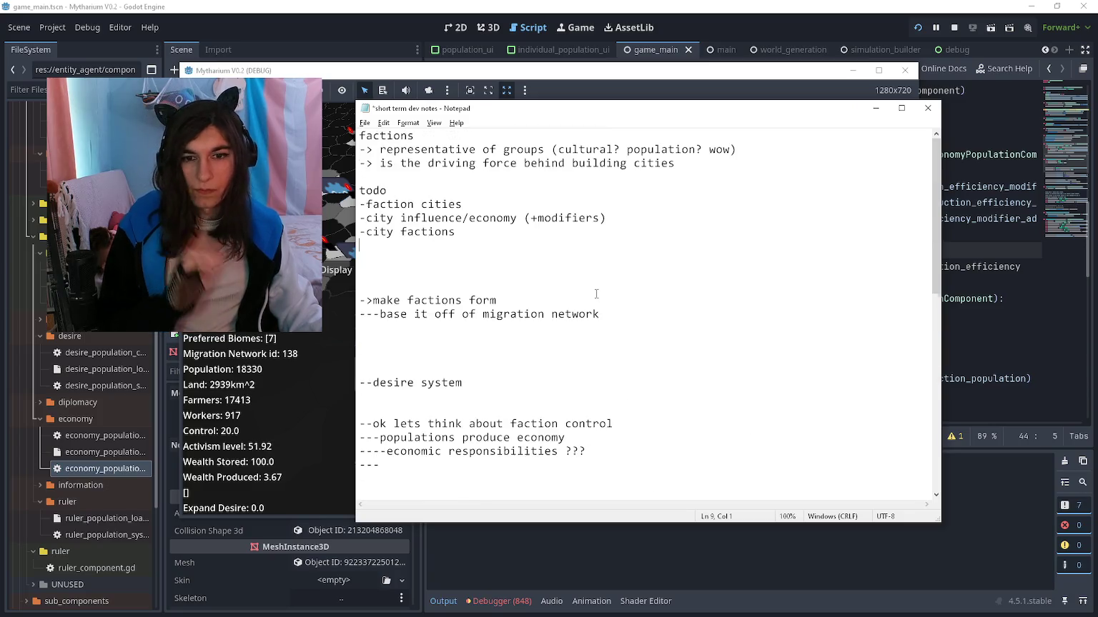
drag(606, 218, 359, 190)
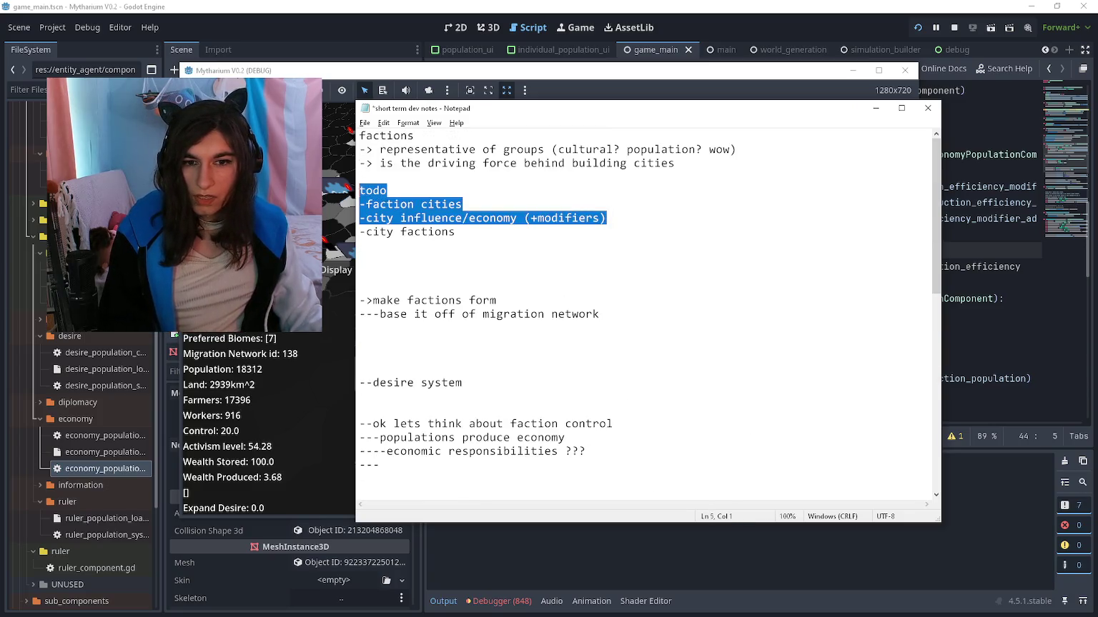
key(BackSpace)
key(BackSpace)
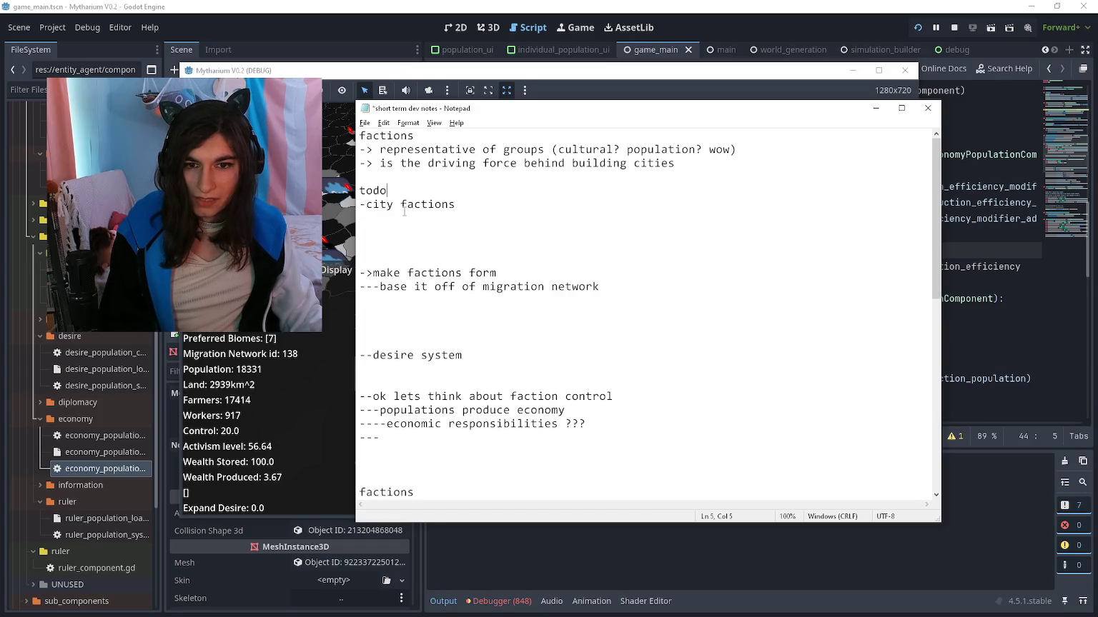
scroll(510, 217, down, 2)
click(628, 176)
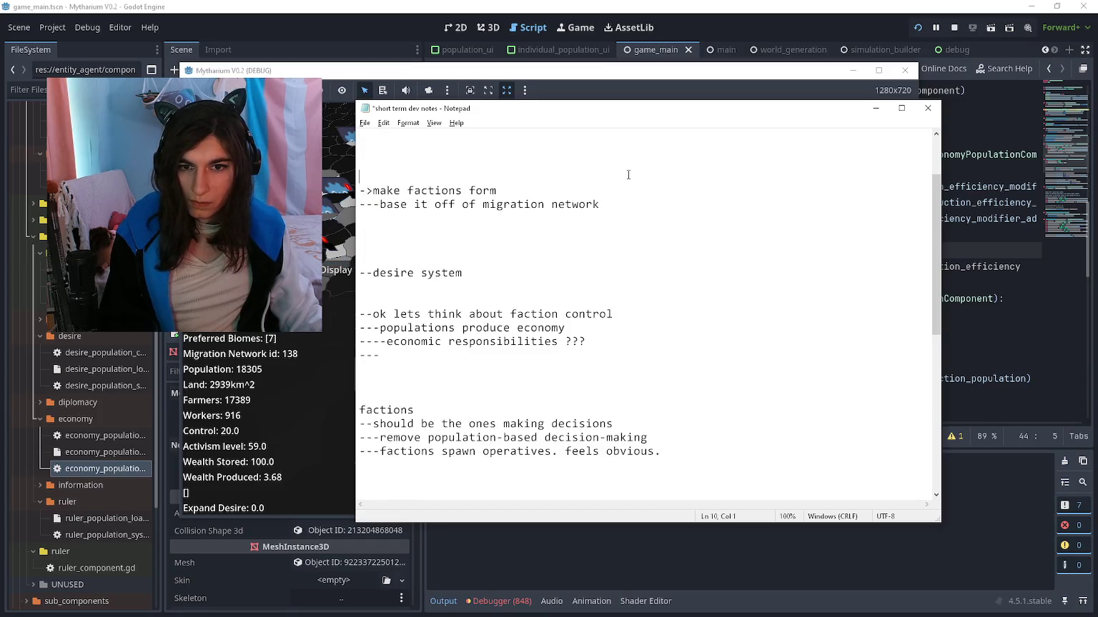
scroll(615, 182, up, 2)
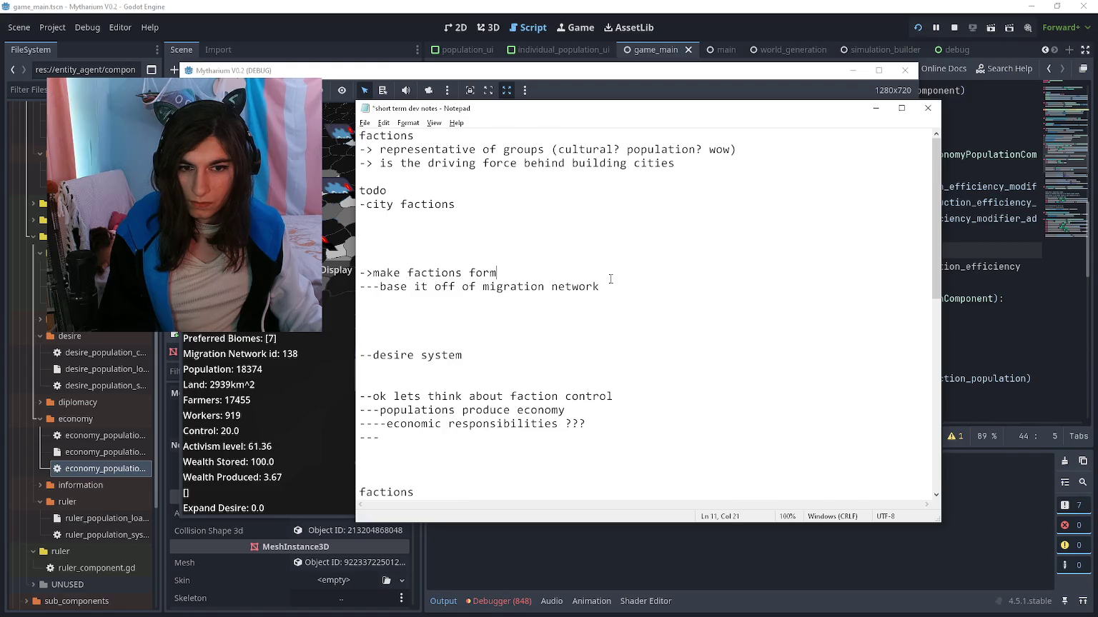
key(shift+Home)
key(BackSpace)
key(BackSpace)
key(BackSpace)
key(shift+Down)
key(shift+End)
key(BackSpace)
key(BackSpace)
key(BackSpace)
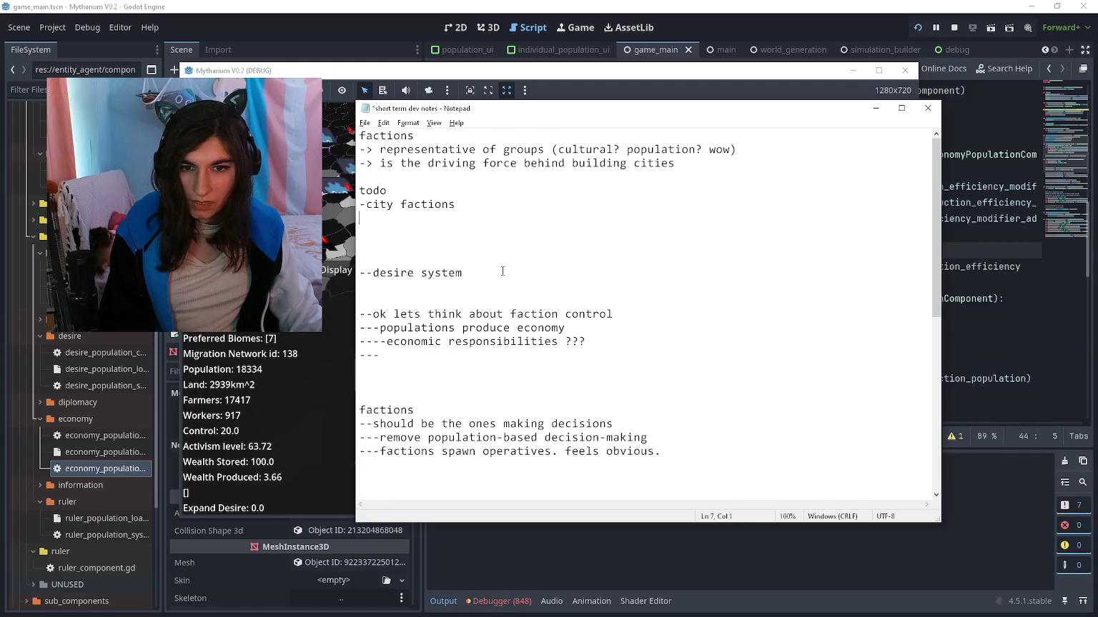
Delete the desire system note, the four faction control lines and the factions block
drag(502, 271, 358, 273)
key(BackSpace)
key(BackSpace)
key(BackSpace)
drag(646, 327, 413, 265)
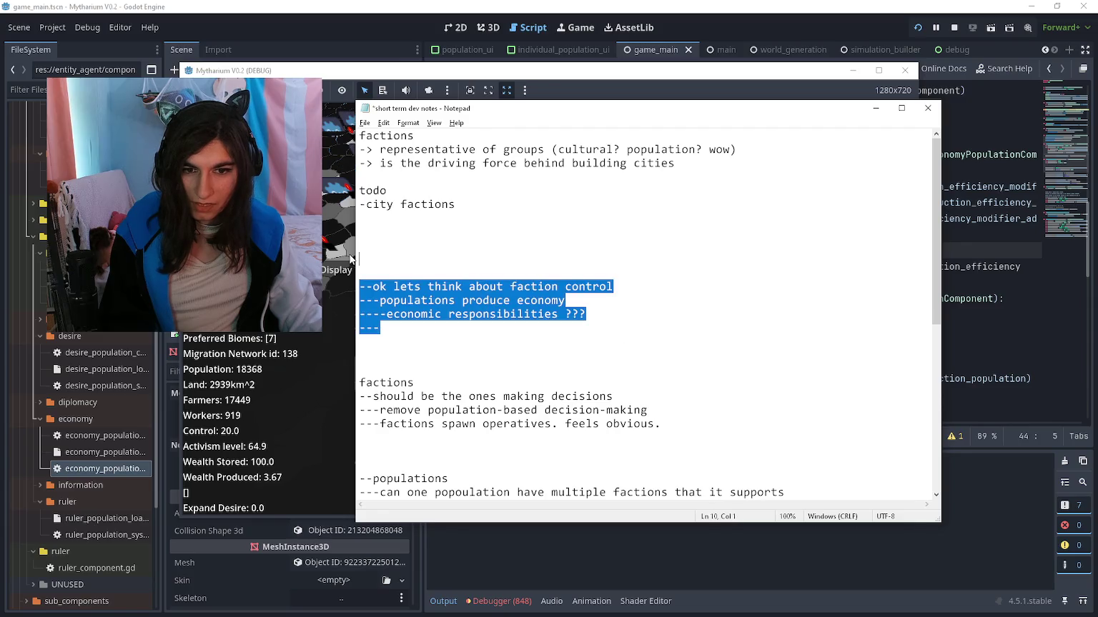
key(BackSpace)
key(BackSpace)
key(BackSpace)
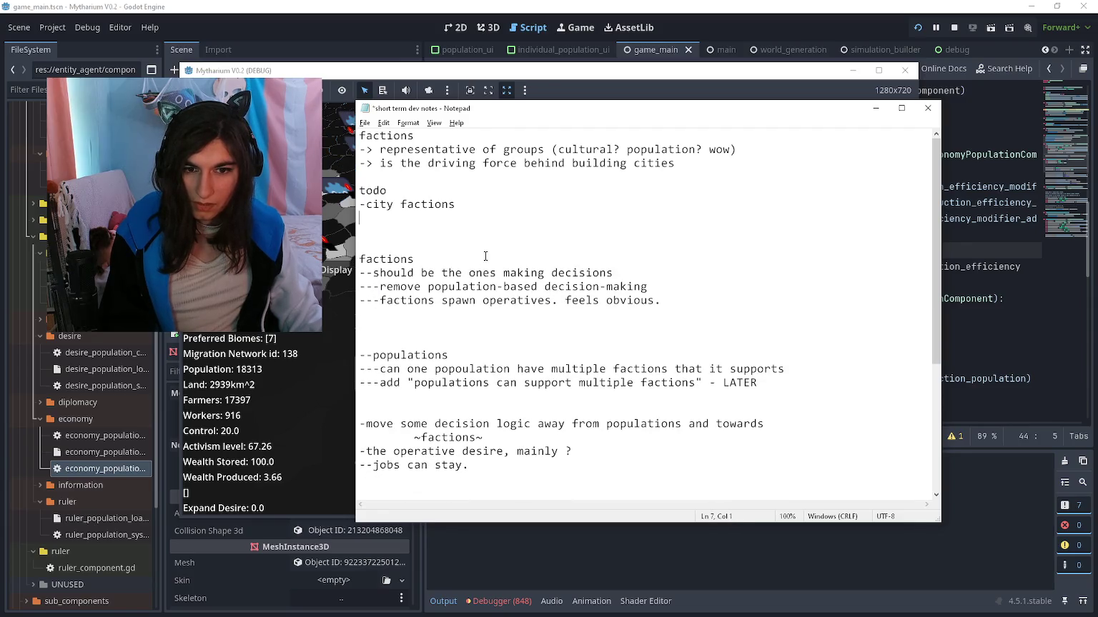
mouse_move(661, 301)
mouse_down()
mouse_move(559, 273)
mouse_move(359, 259)
mouse_up()
key(Delete)
key(Delete)
key(Delete)
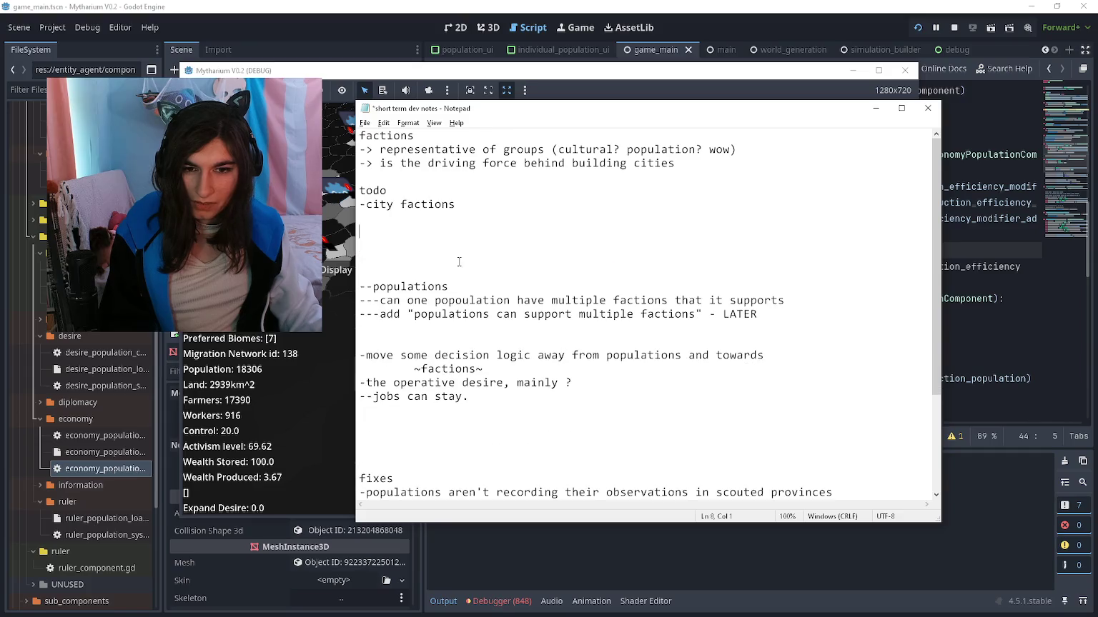
key(BackSpace)
key(BackSpace)
mouse_move(781, 283)
mouse_down()
mouse_move(357, 274)
mouse_move(359, 259)
mouse_up()
key(Right)
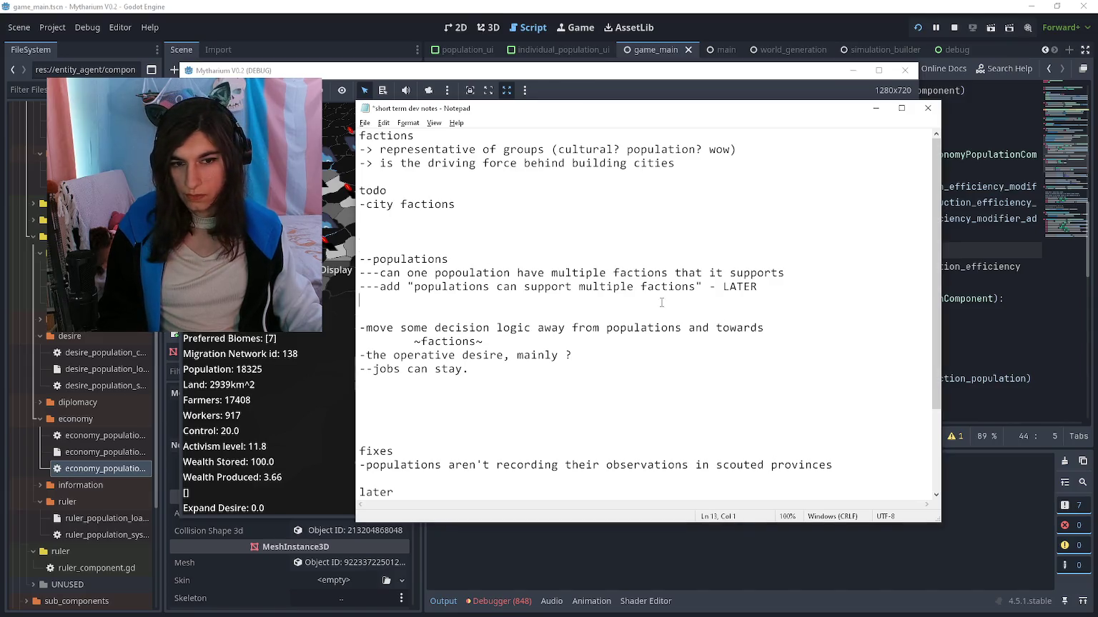
Delete the three populations lines and the four decision logic lines with surrounding blanks
drag(757, 287, 360, 258)
key(BackSpace)
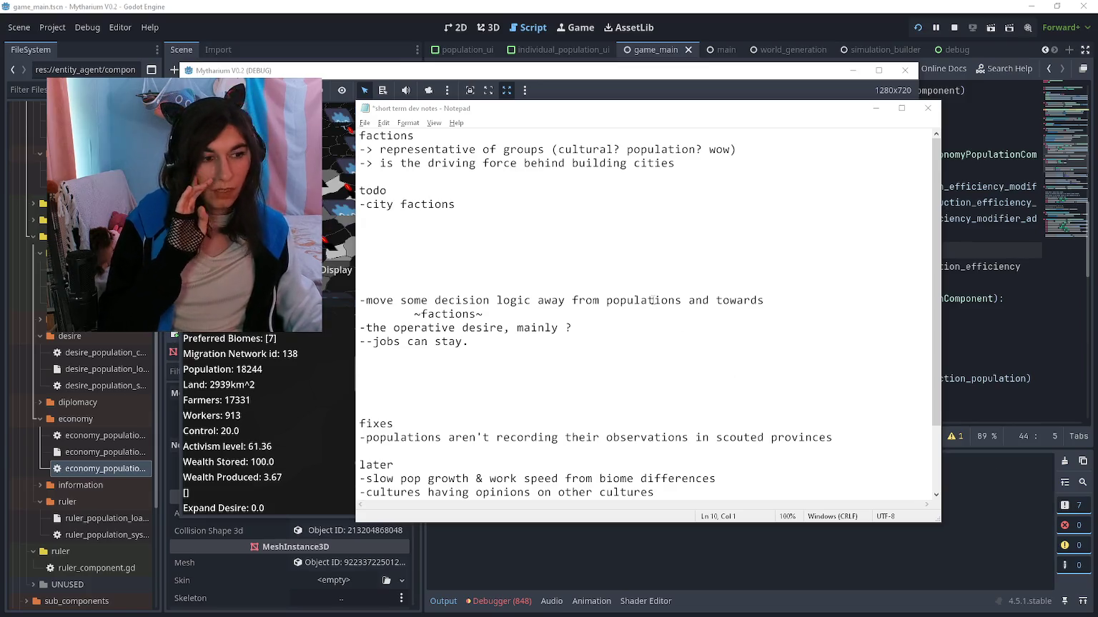
click(648, 300)
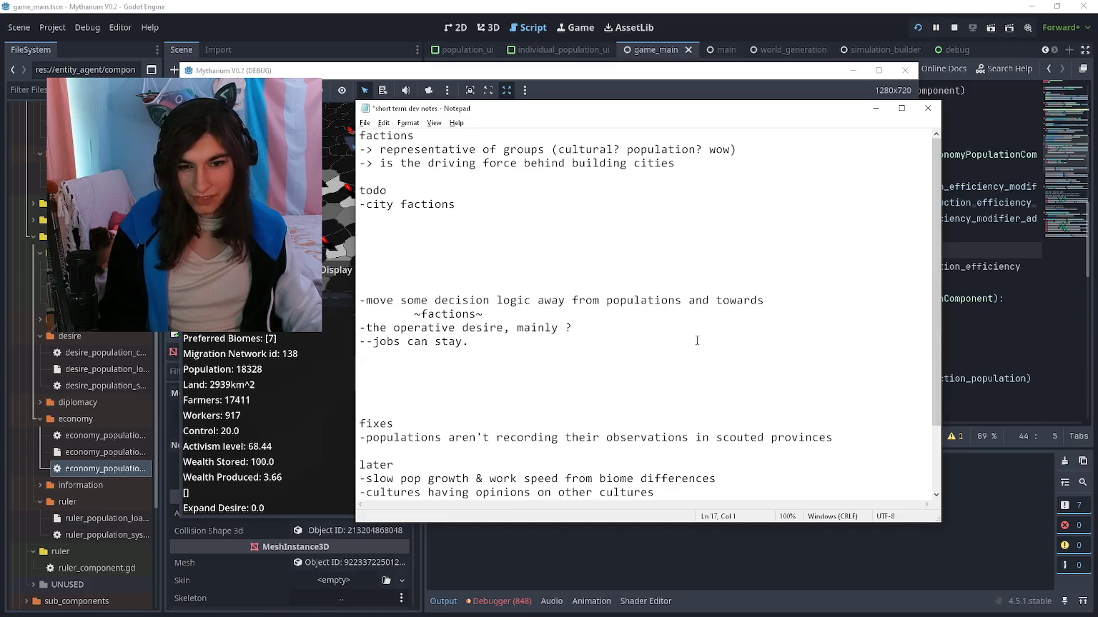
drag(626, 345, 351, 298)
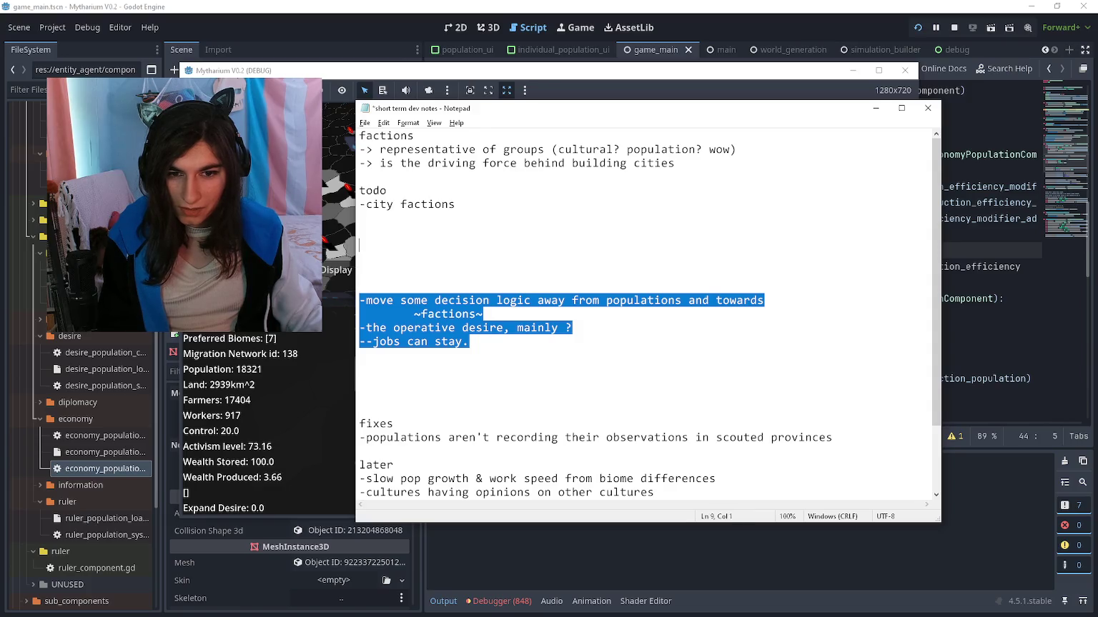
key(BackSpace)
key(BackSpace)
key(BackSpace)
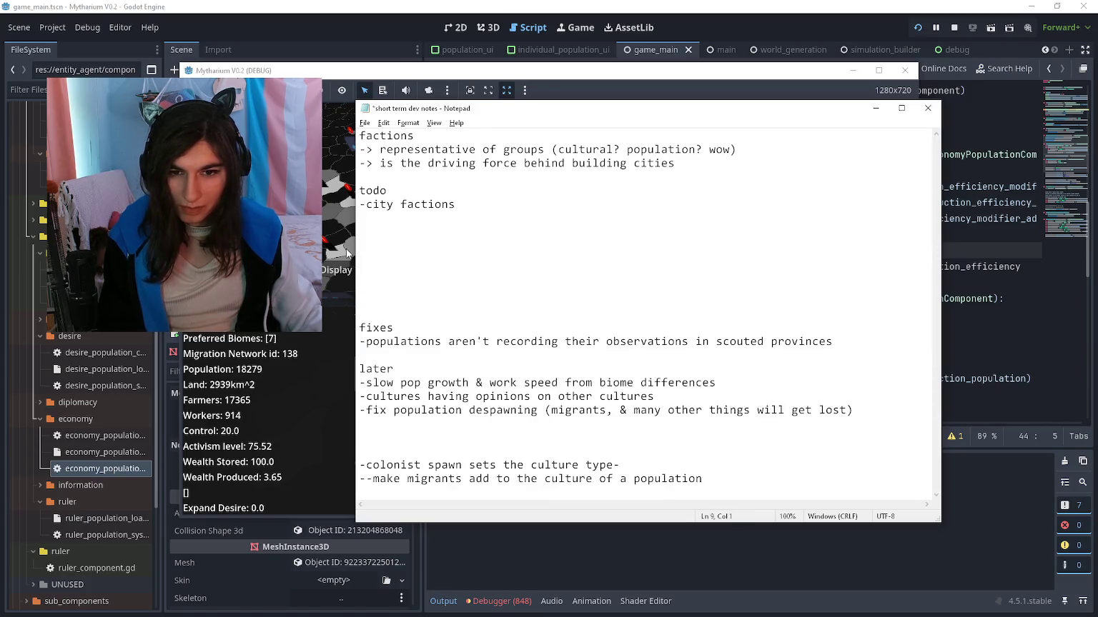
key(Delete)
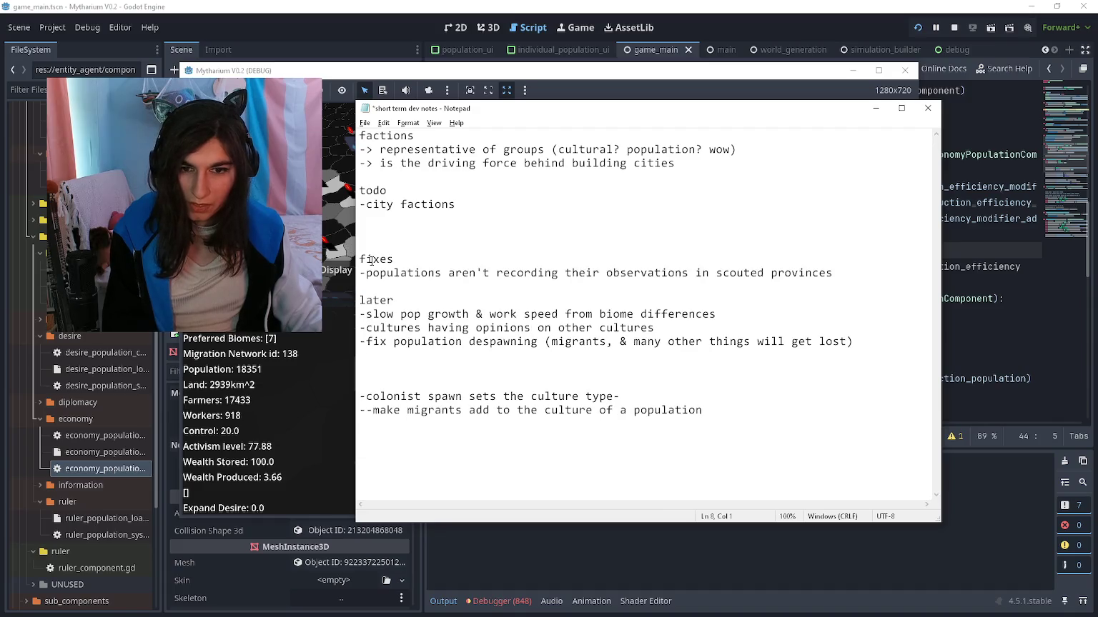
Start a new '-' item in the fixes list under the scouted provinces fix
key(Return)
key(Up)
text(-)
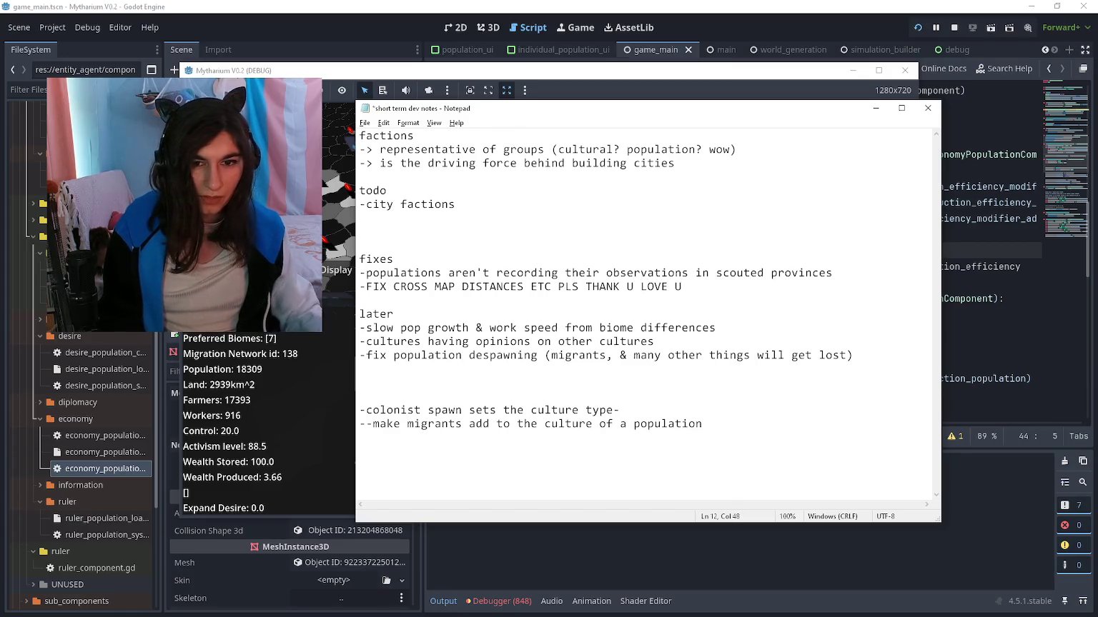
Minimize Notepad to reveal the running game's city influence map
click(881, 111)
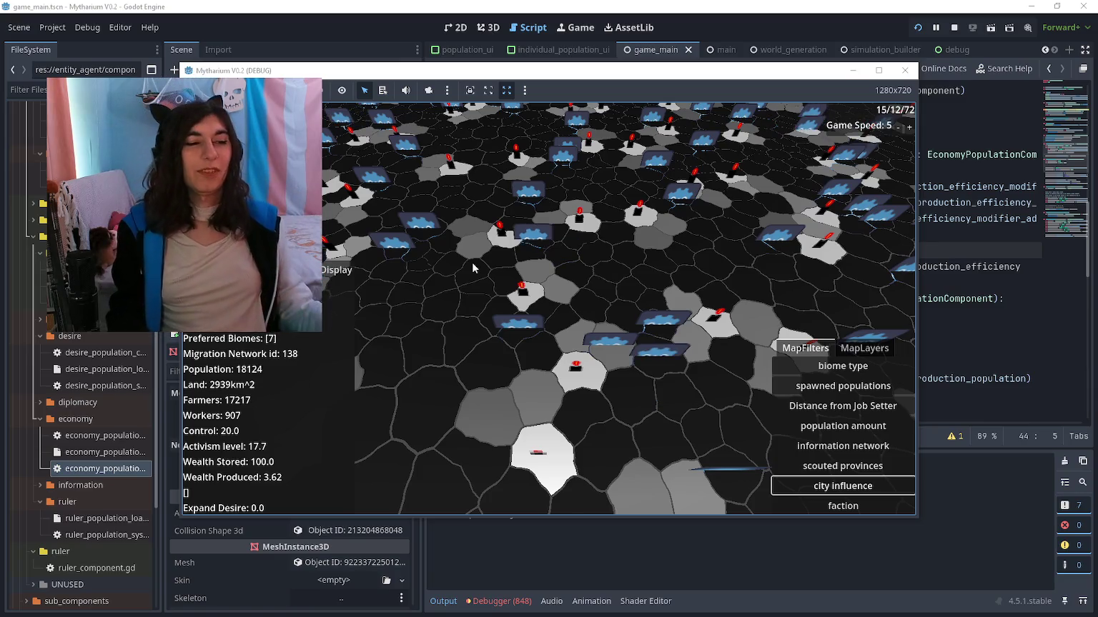
Pan the running city-influence map left, down to its bottom edge, then back up to inspect other cities
key(a)
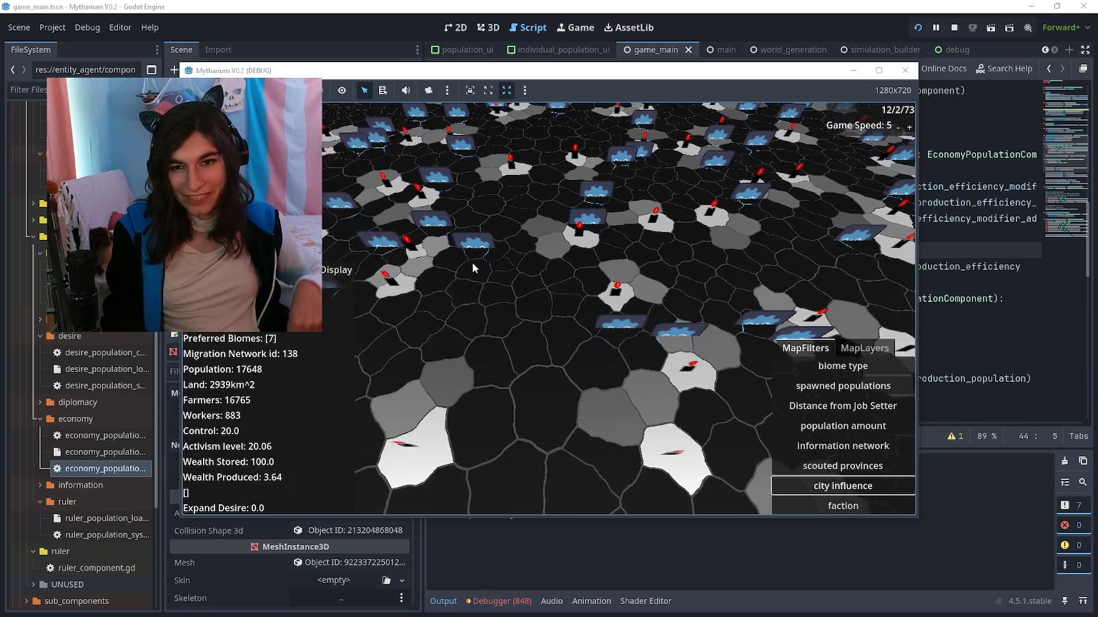
key(a)
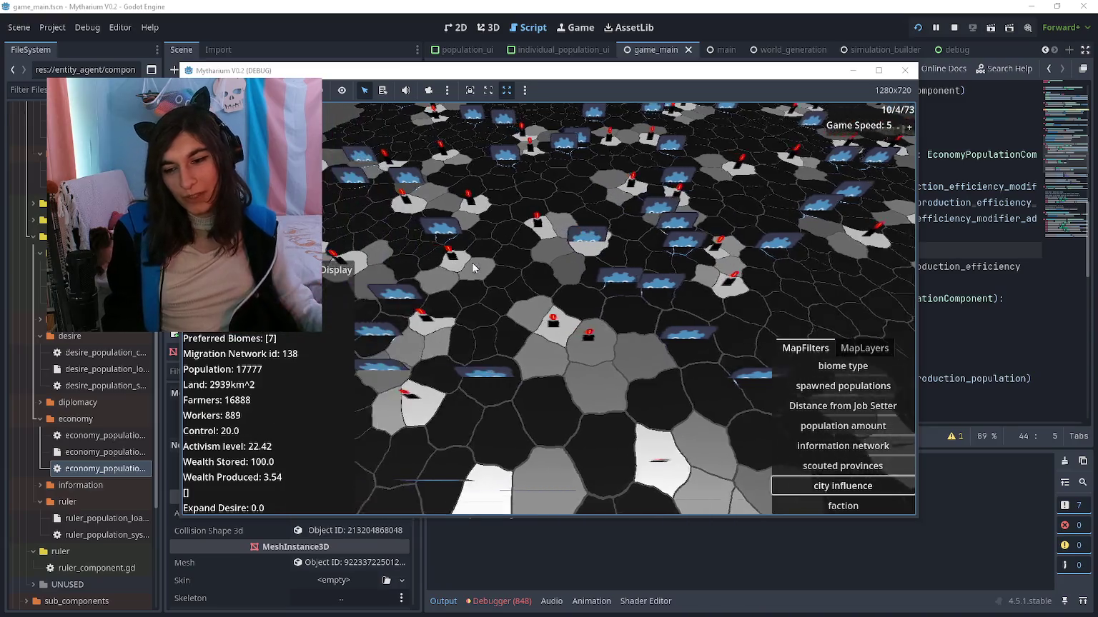
key(s)
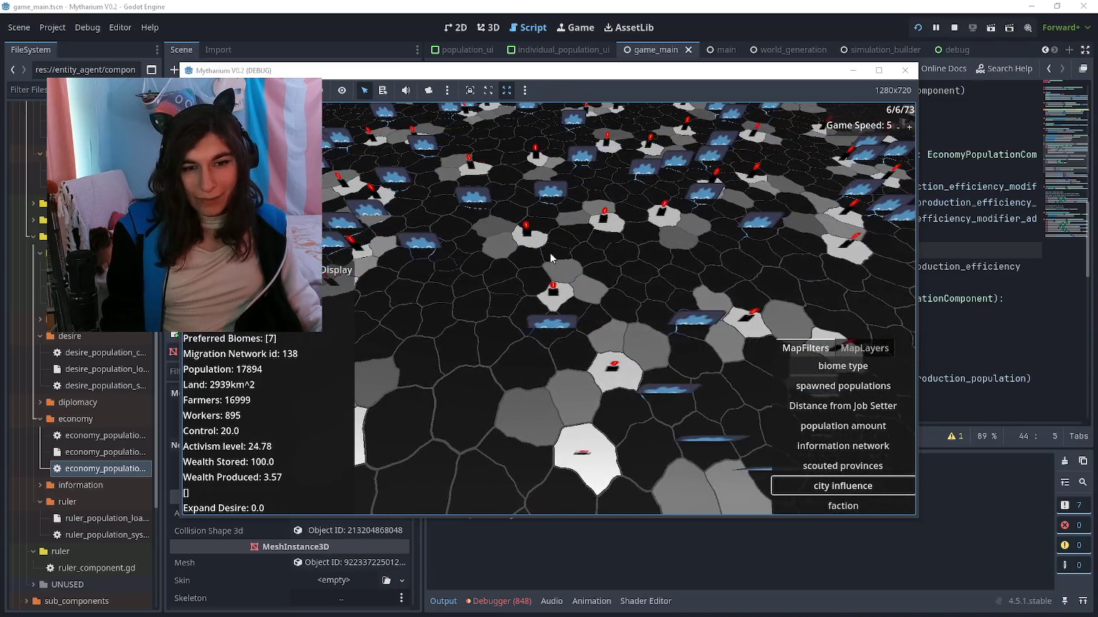
key(s)
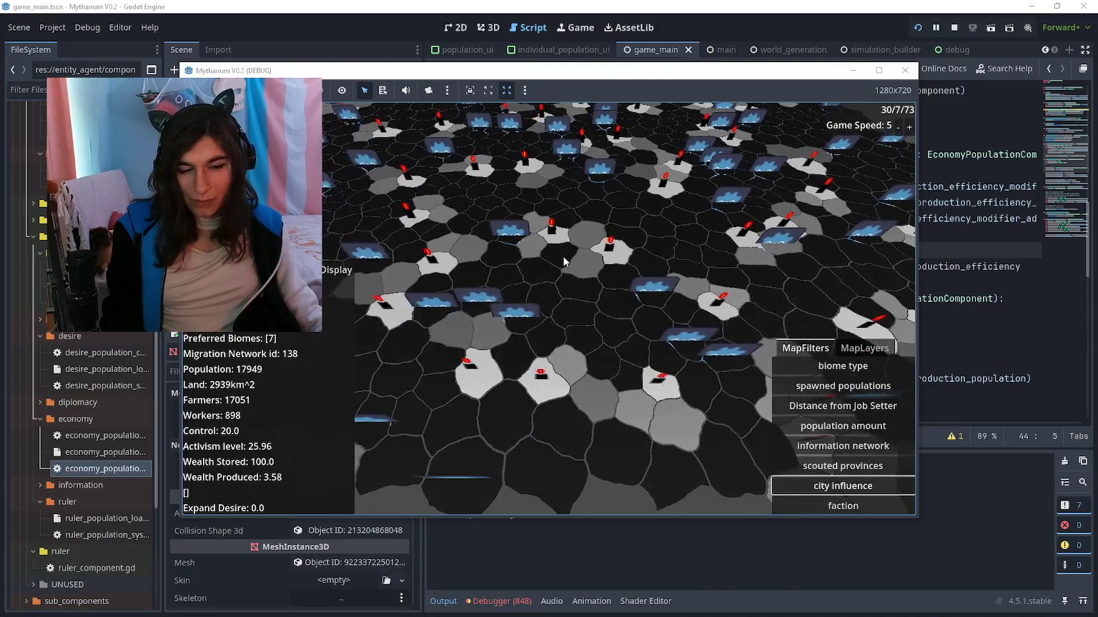
key(a)
key(w)
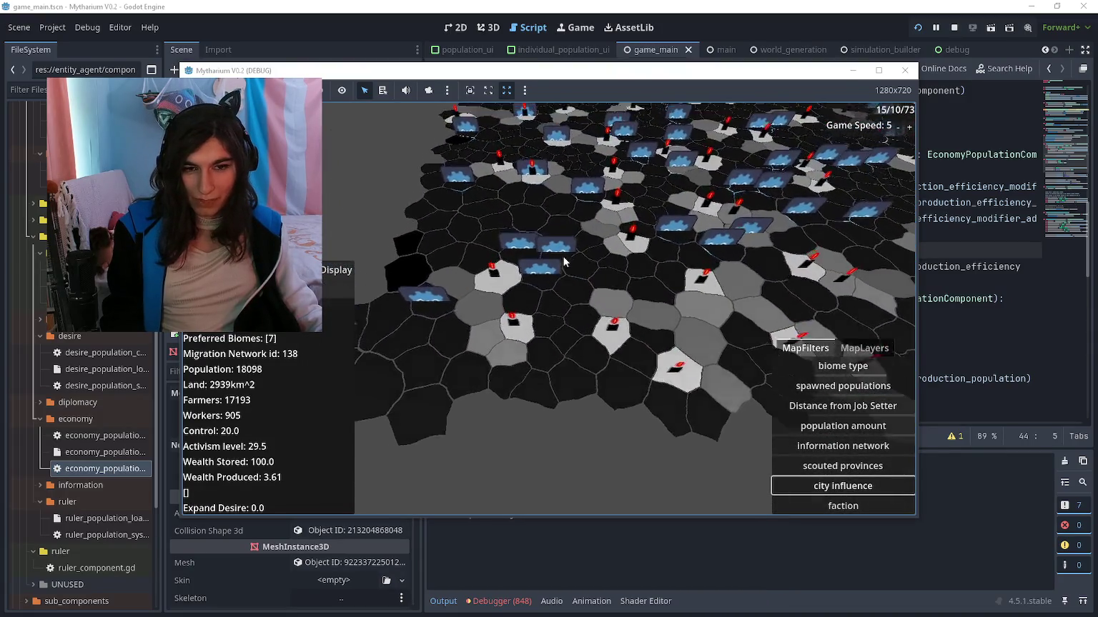
key(w)
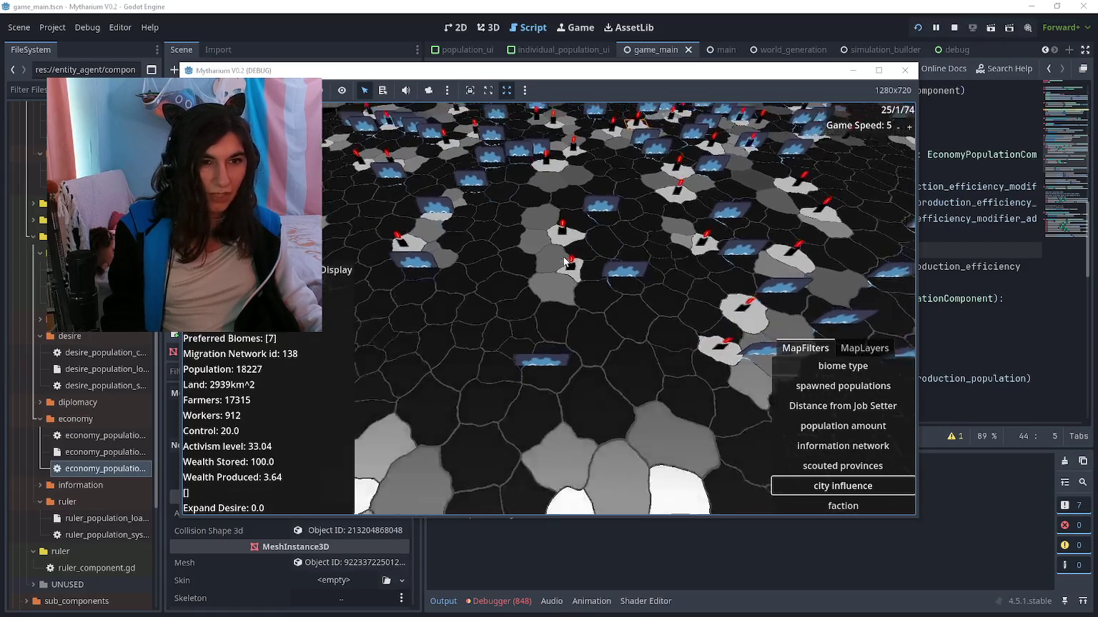
key(w)
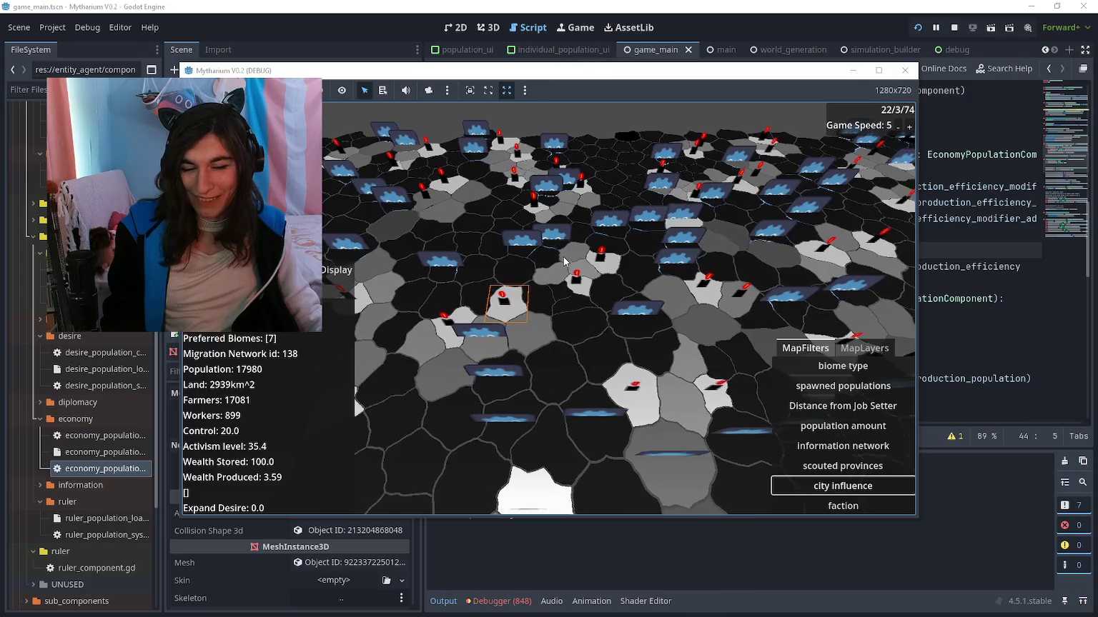
key(w)
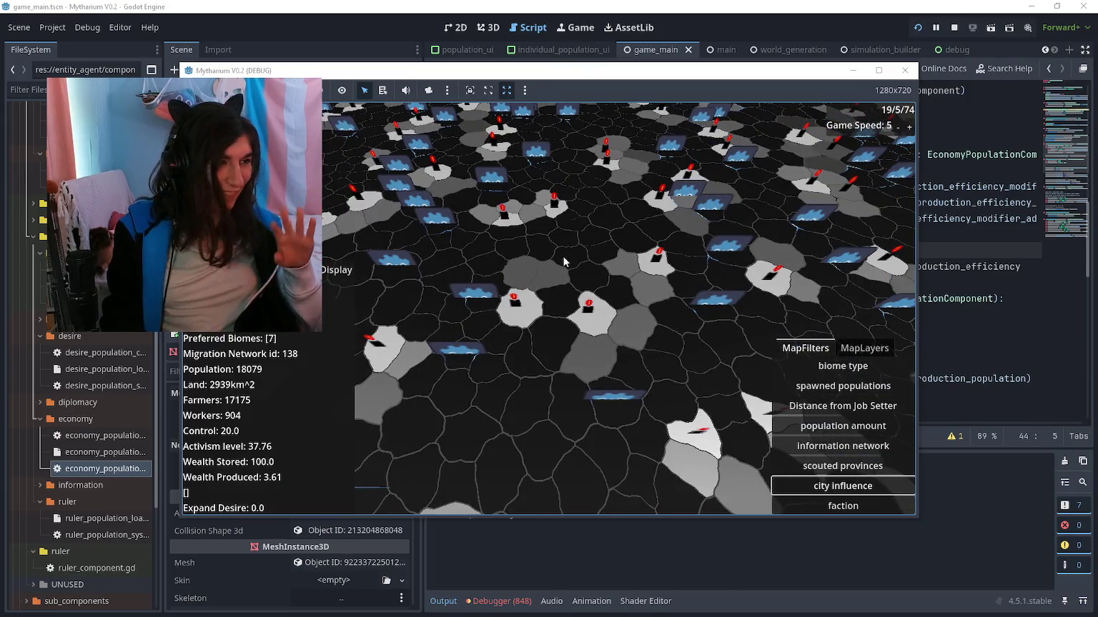